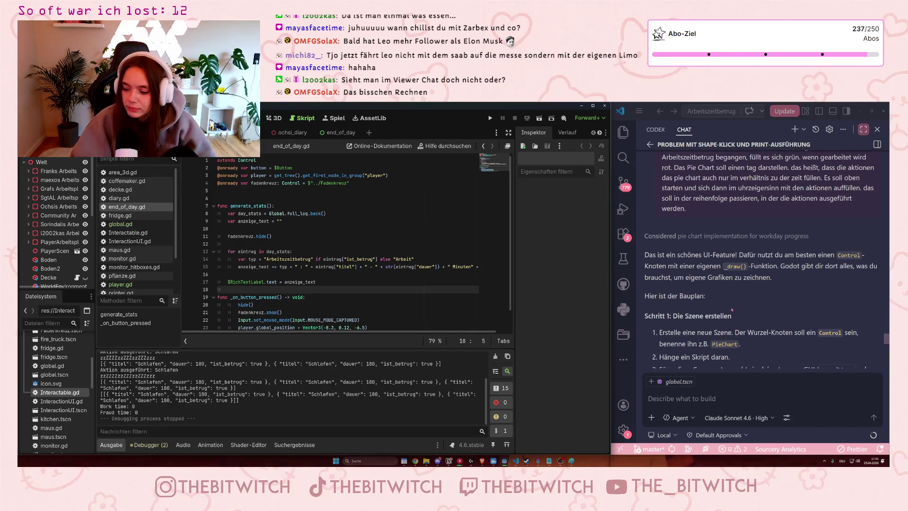
Scroll the chat to the aktion_hinzufuegen plan and widen the Godot script editor.
scroll(729, 312, up, 1)
scroll(729, 312, down, 3)
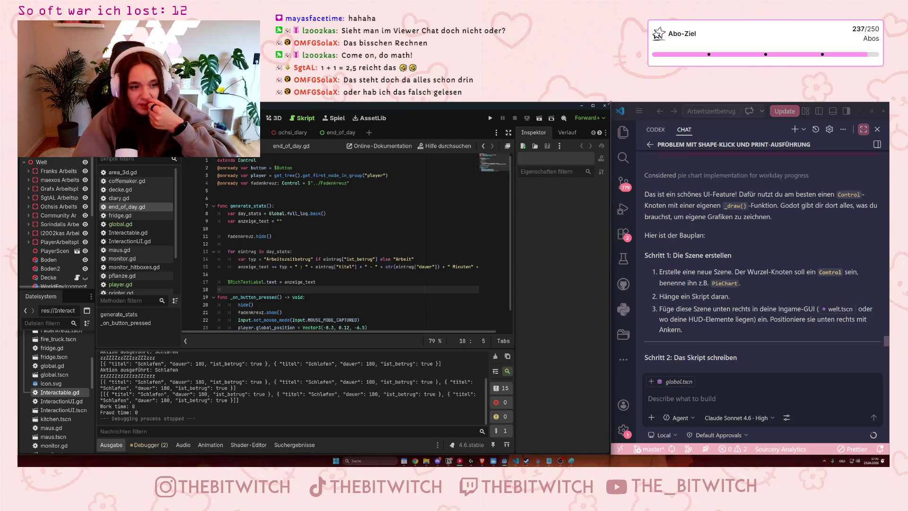
drag(515, 255, 525, 255)
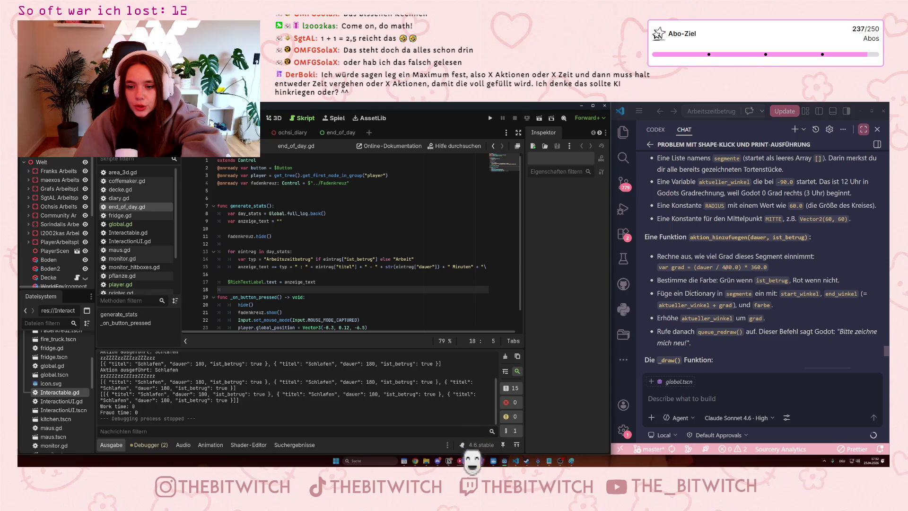
double_click(728, 267)
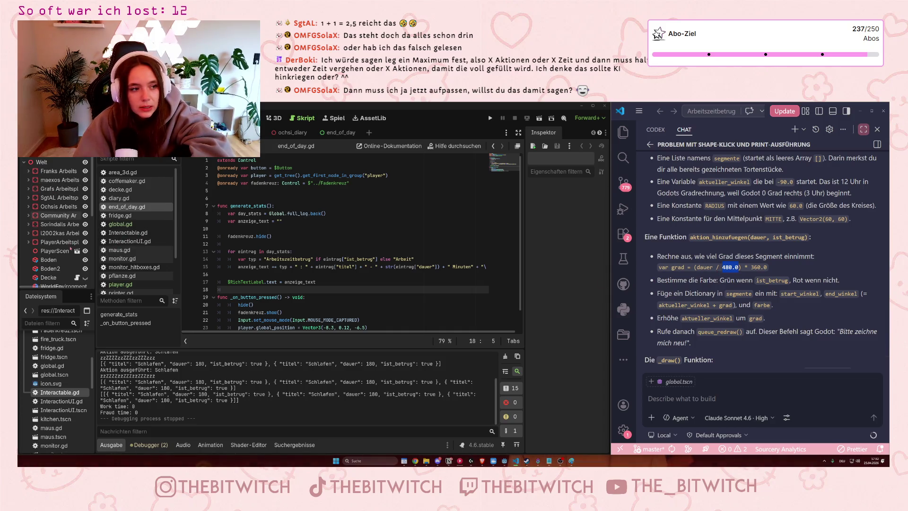
scroll(144, 243, down, 3)
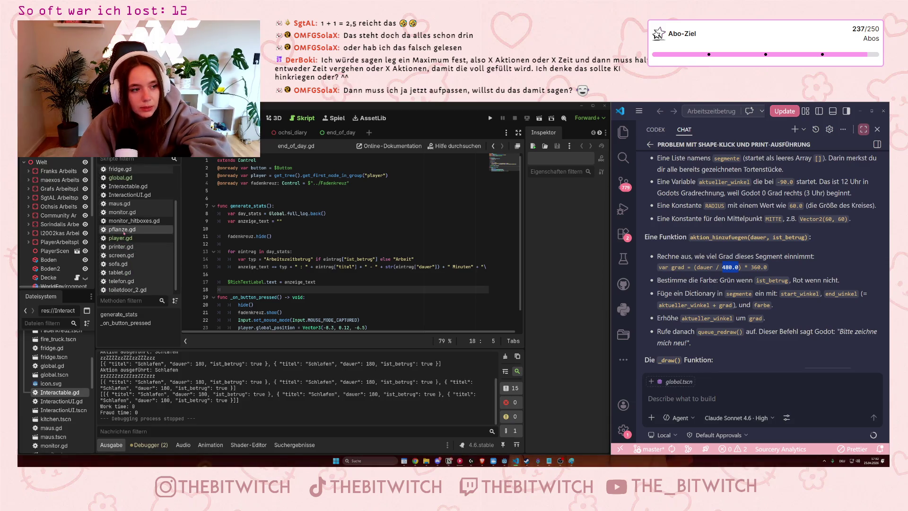
Open pflanze.gd and inspect how its handle_action code treats the 'Gießen' action.
click(122, 229)
double_click(255, 221)
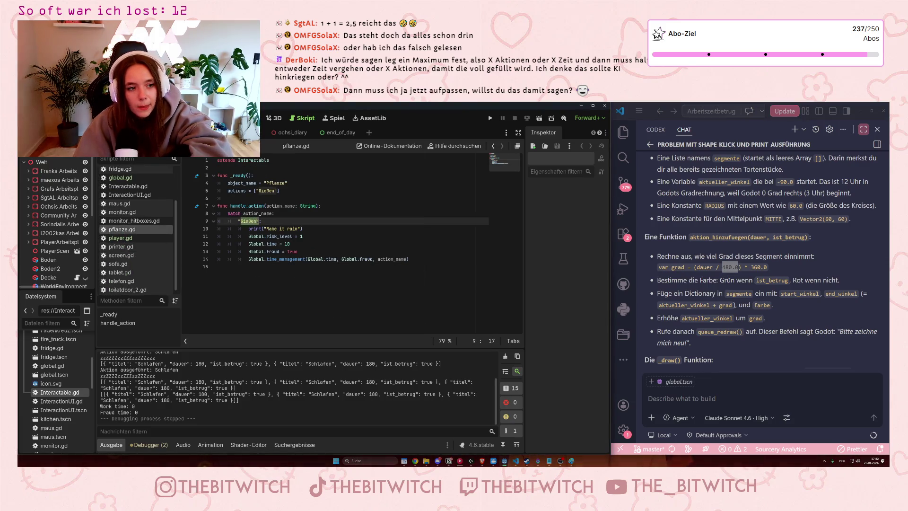
click(309, 265)
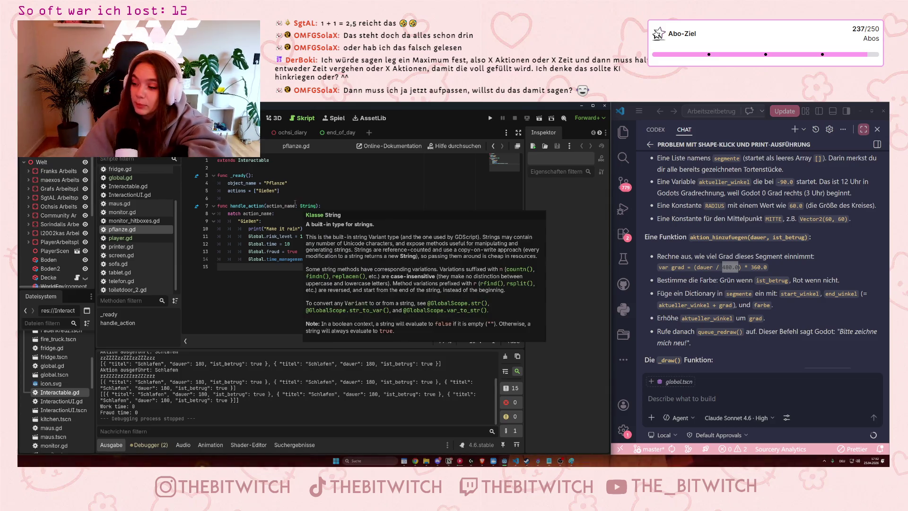
click(265, 206)
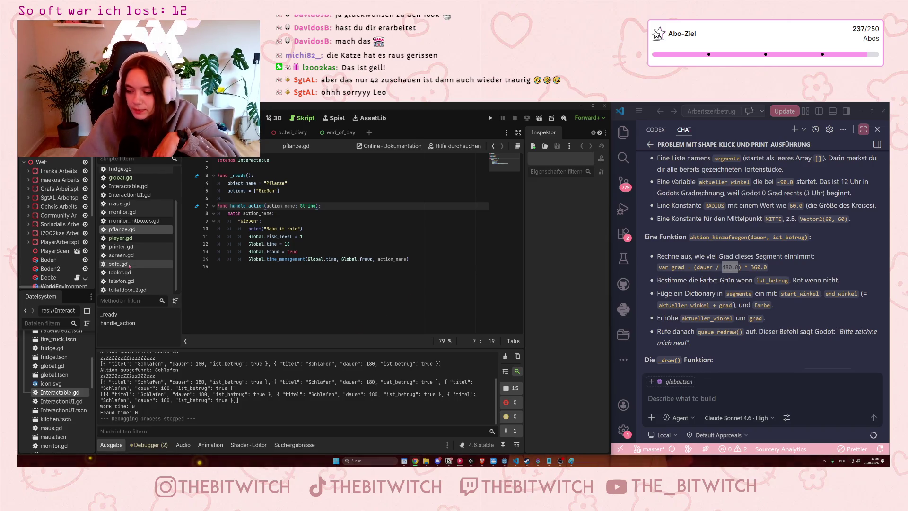
click(419, 259)
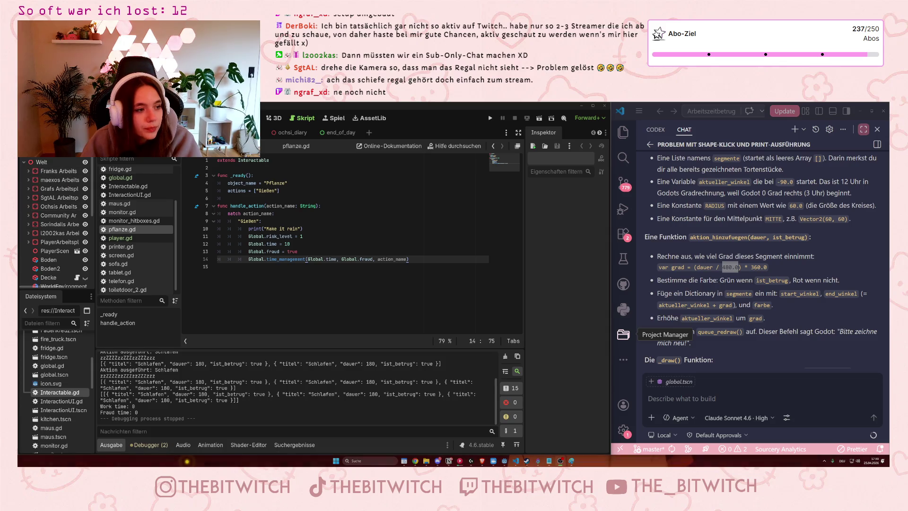
Create a new scene with a Benutzeroberfläche Control root node renamed to DayChart.
click(369, 132)
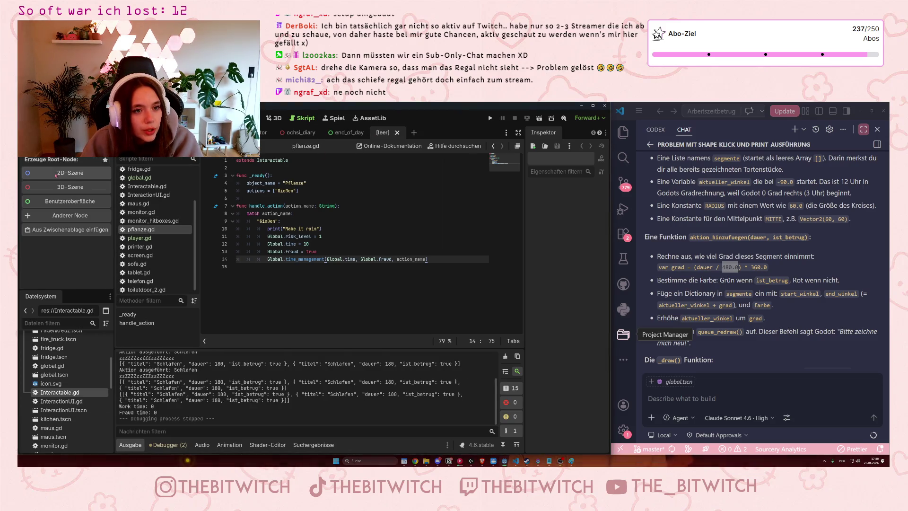
click(70, 201)
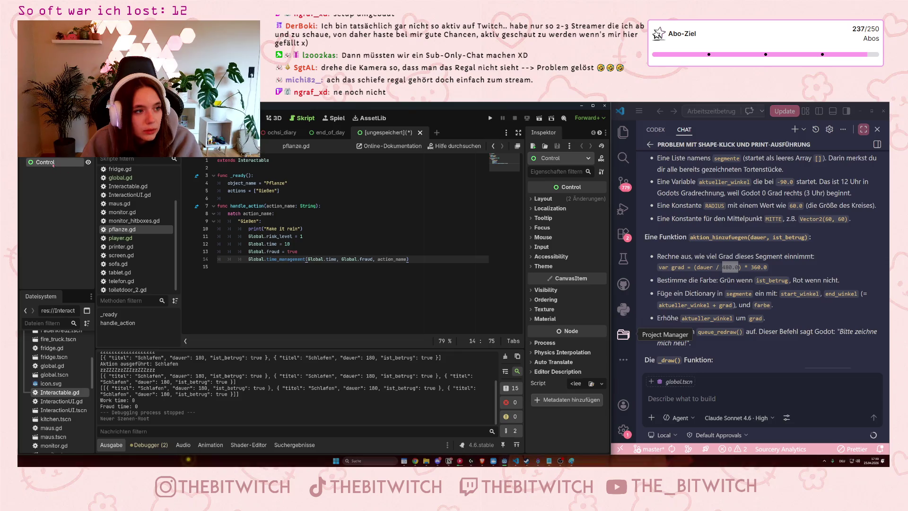
double_click(48, 162)
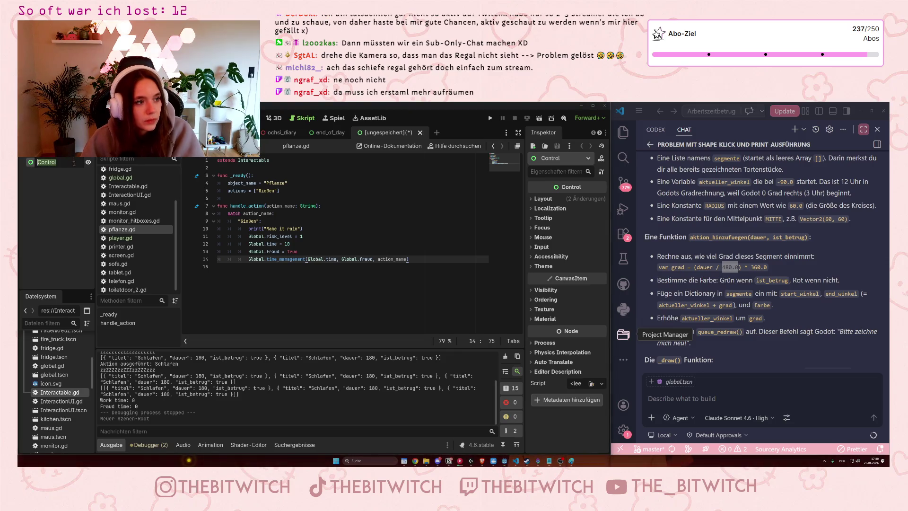
scroll(715, 232, up, 10)
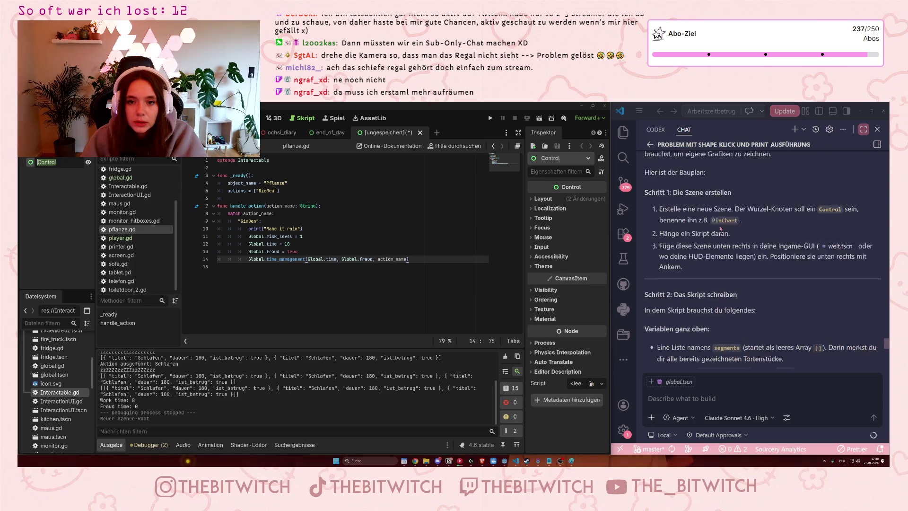
scroll(715, 231, down, 4)
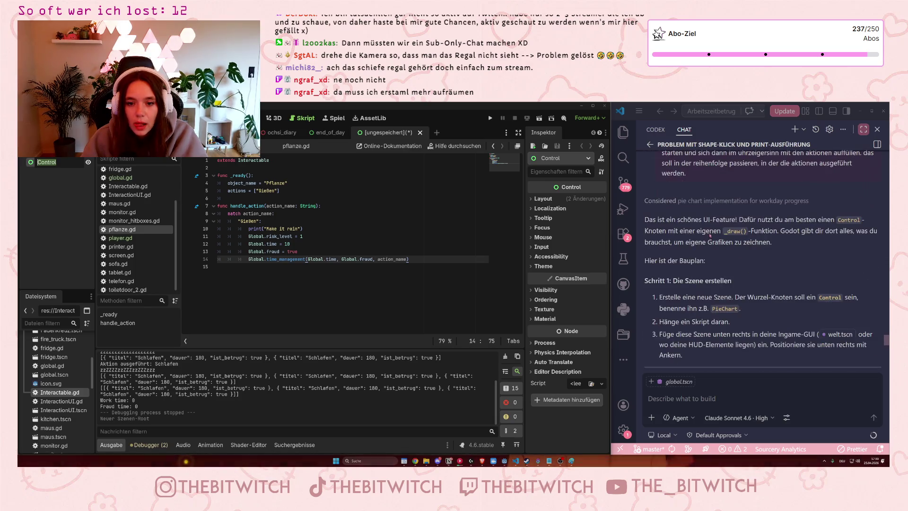
scroll(710, 234, up, 1)
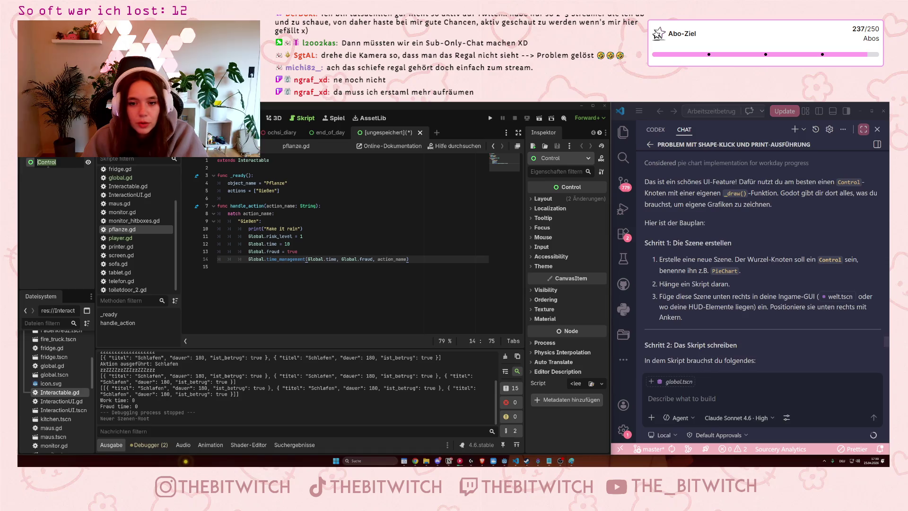
text(Day)
key(Return)
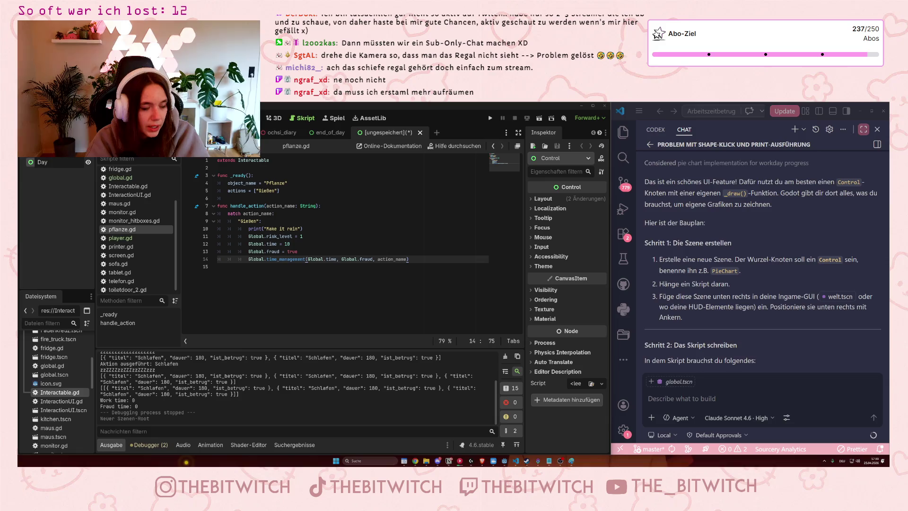
text(Chart)
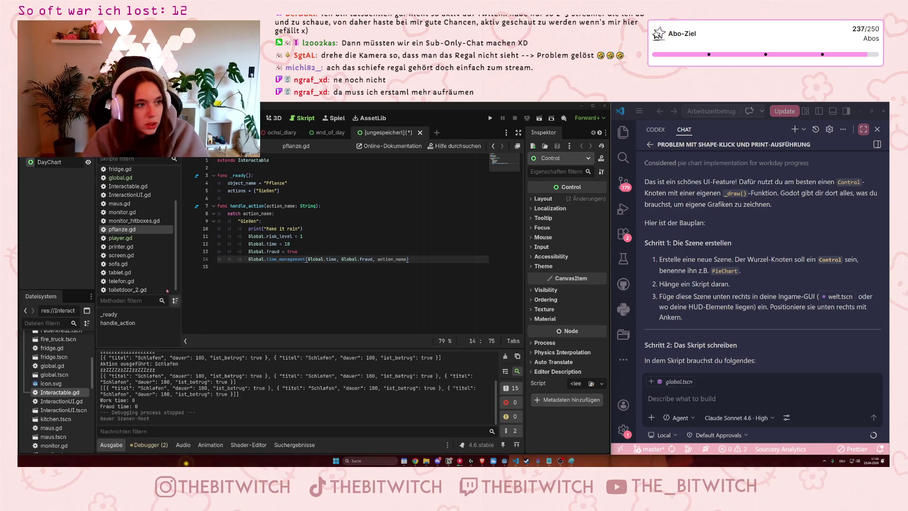
key(Return)
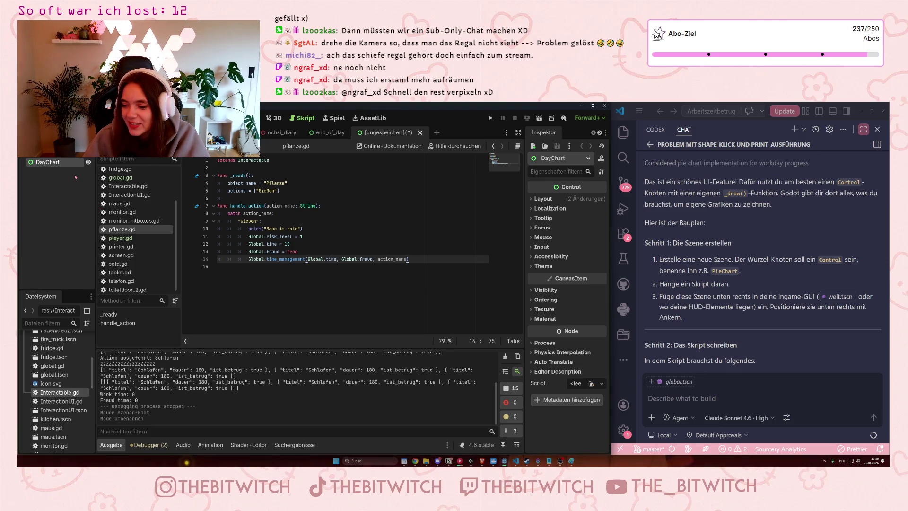
right_click(56, 162)
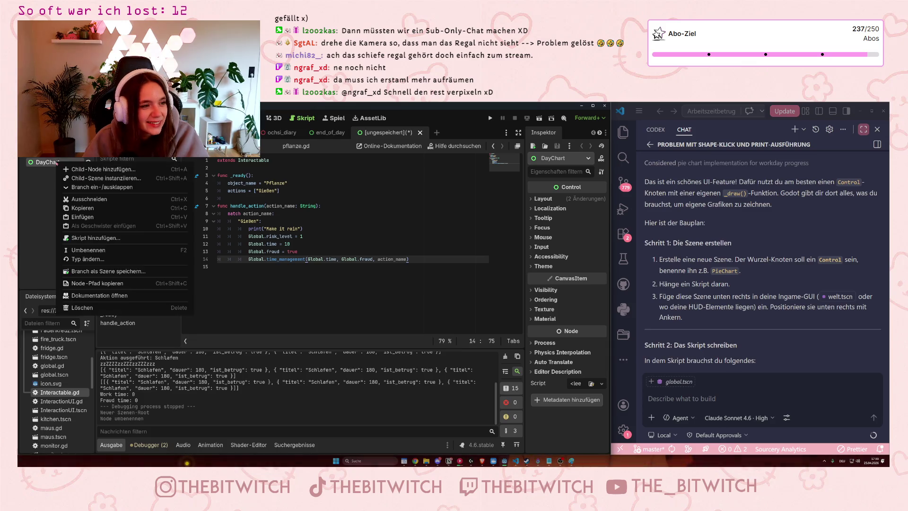
Save the scene as day_chart.tscn and begin adding a script to DayChart.
click(37, 195)
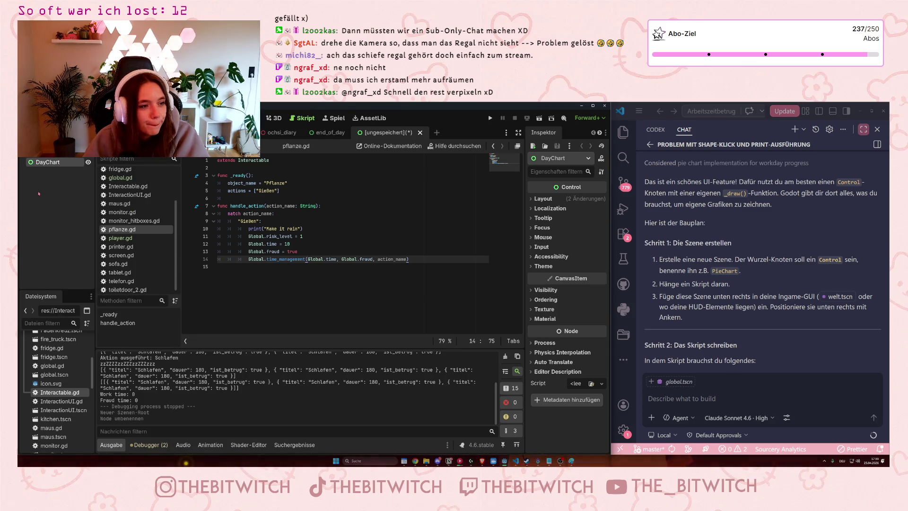
click(300, 182)
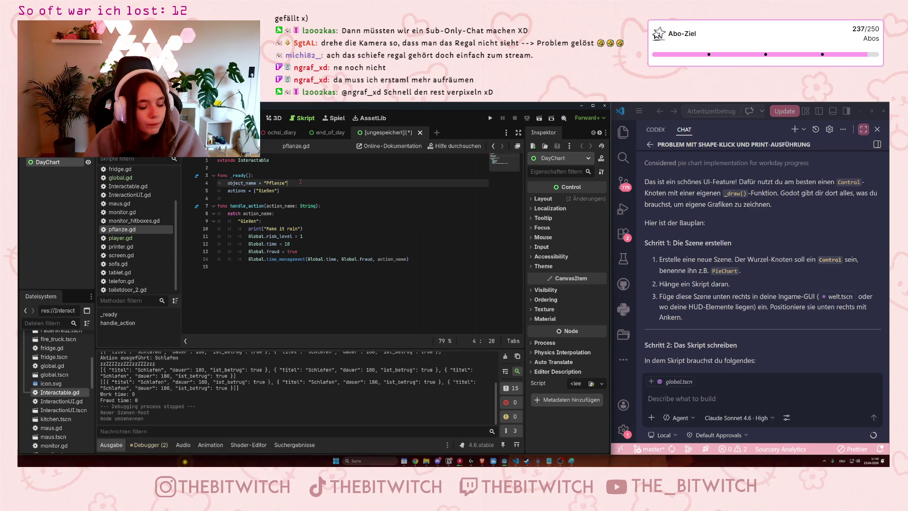
key(ctrl+s)
click(384, 403)
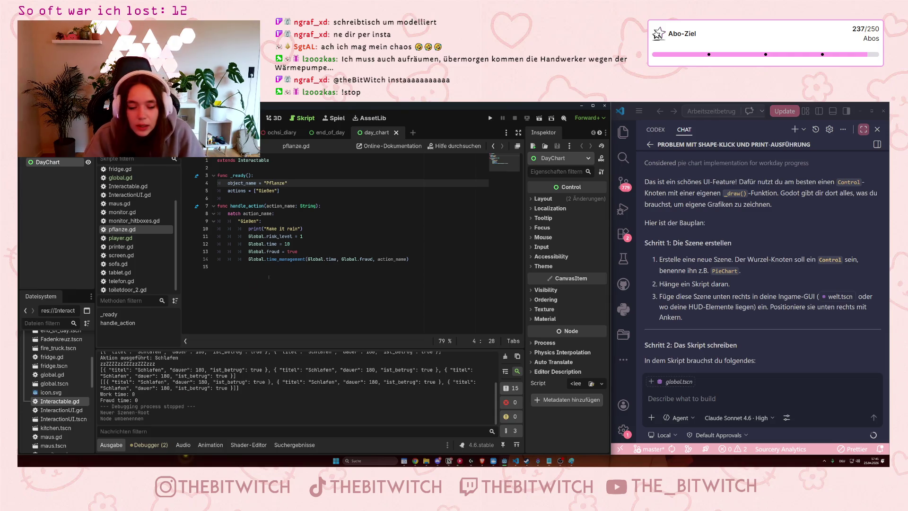
click(389, 320)
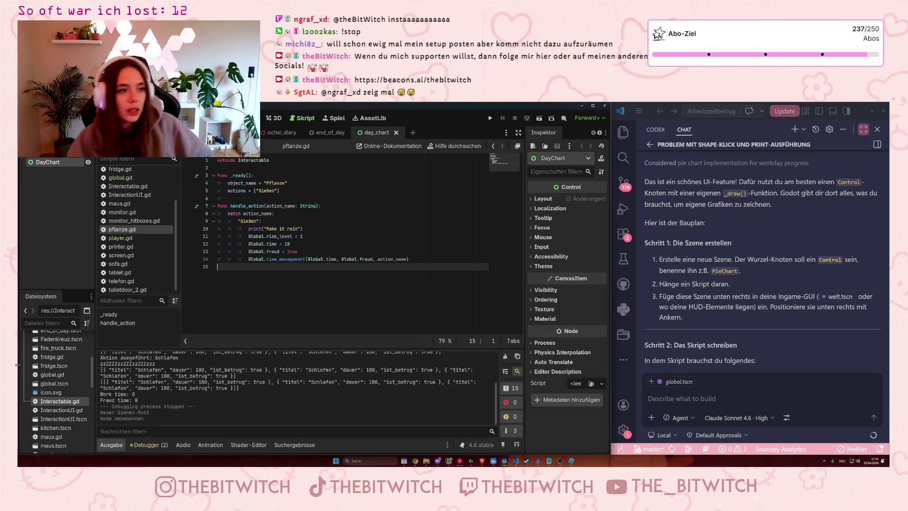
click(79, 148)
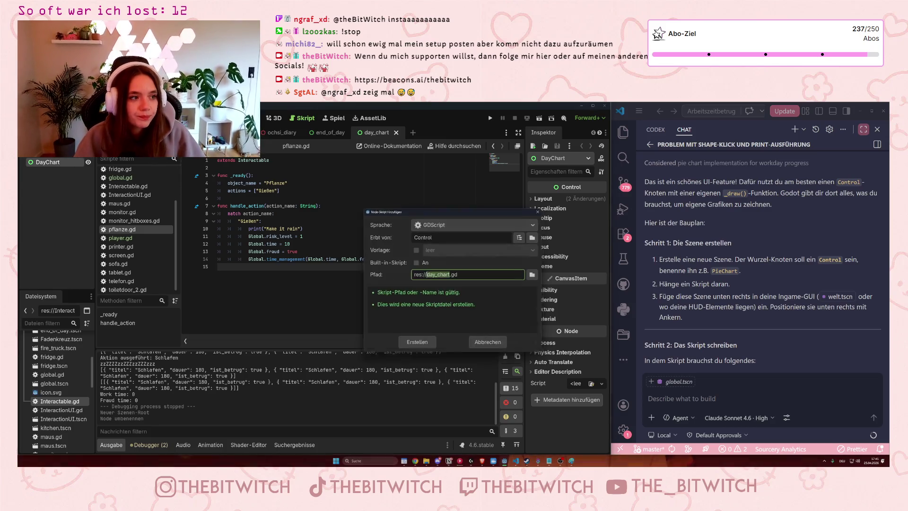
Create the GDScript res://day_chart.gd inheriting Control, attached to DayChart.
click(416, 345)
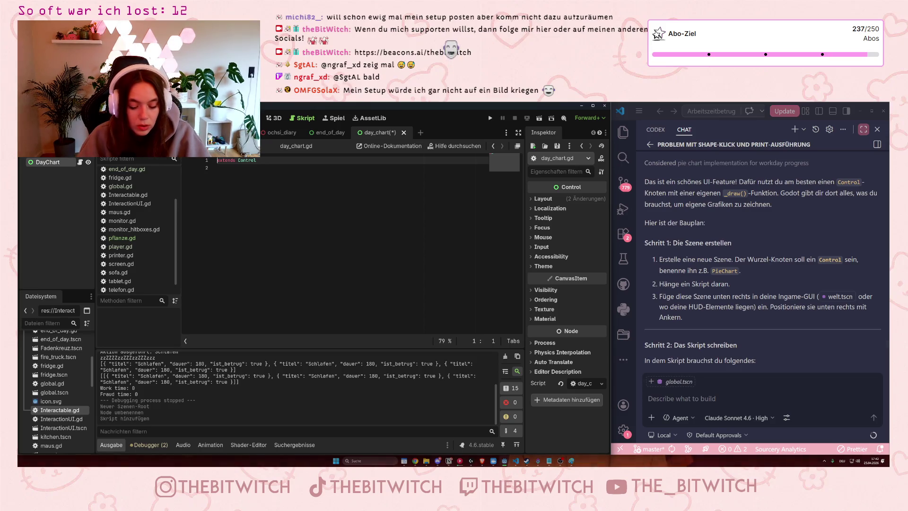
key(super+shift+s)
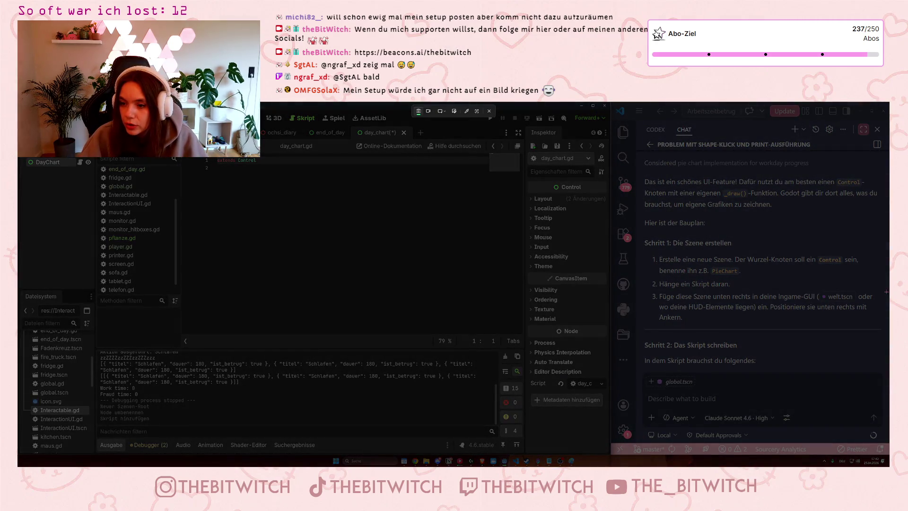
Add a line below 'extends Control' and type 'var segmente = []'.
key(Escape)
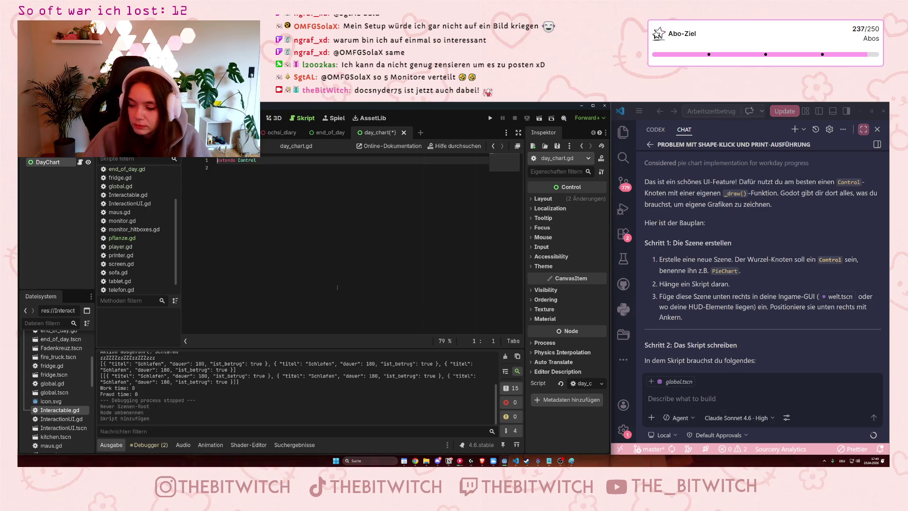
click(233, 175)
key(Return)
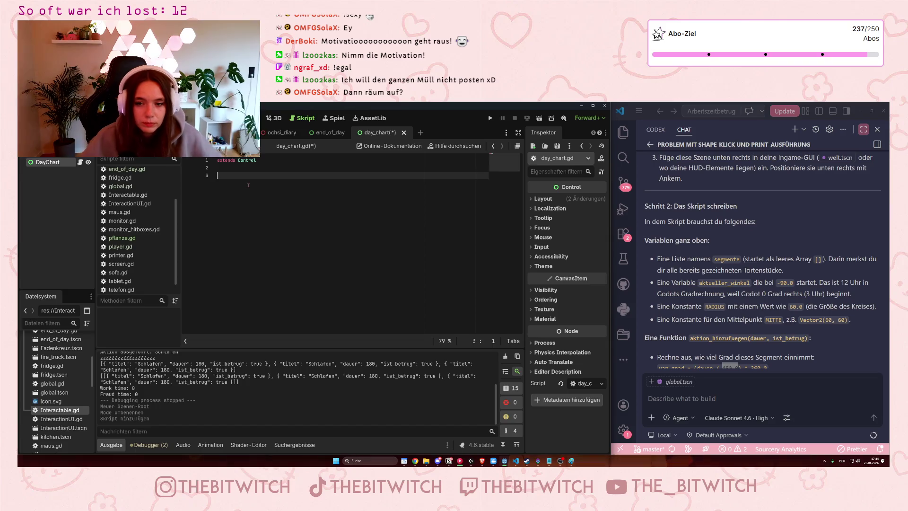
text(var )
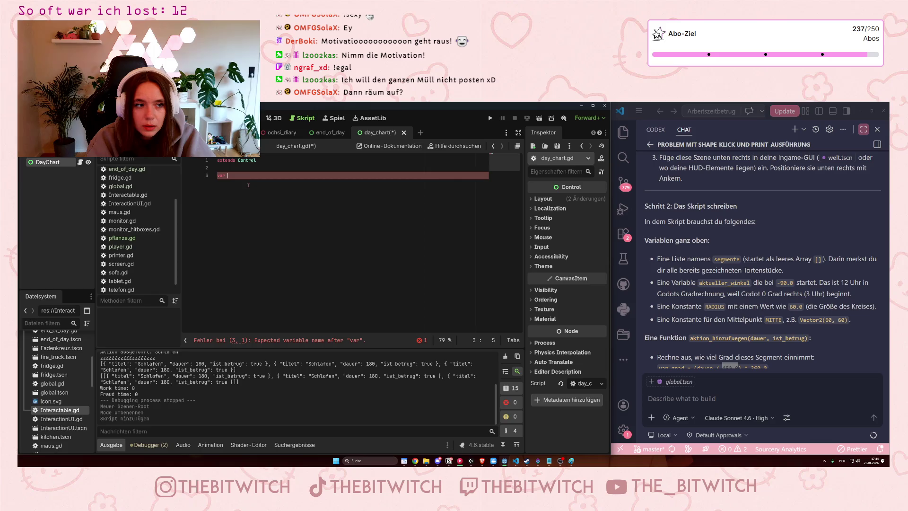
text(segmente = )
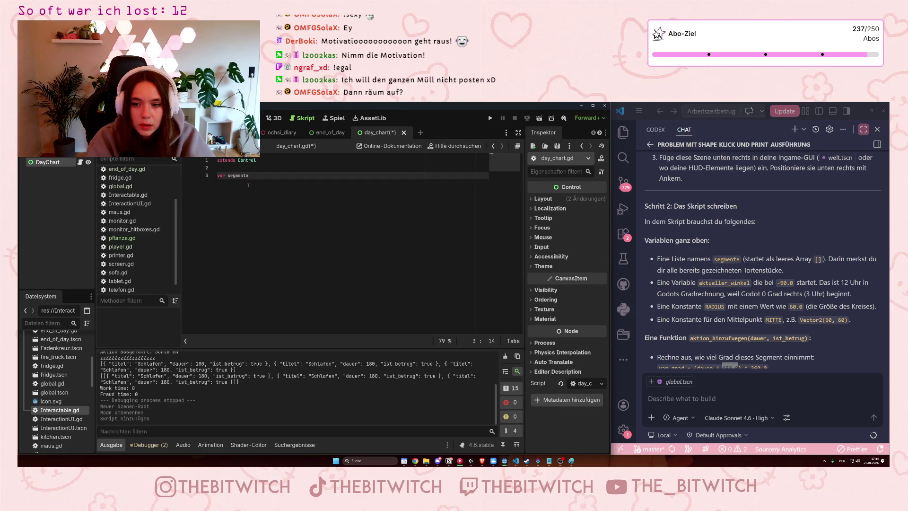
text([])
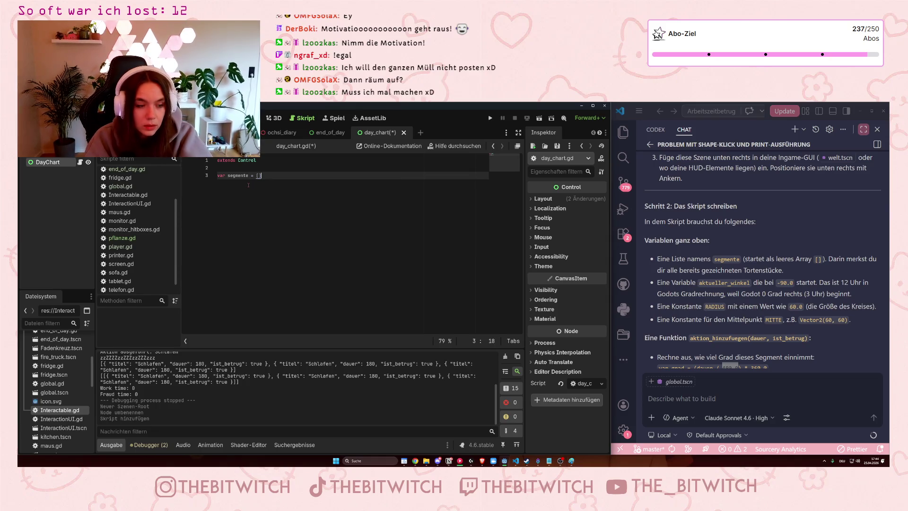
Finish the 'var segmente = []' declaration and start a new line.
key(Return)
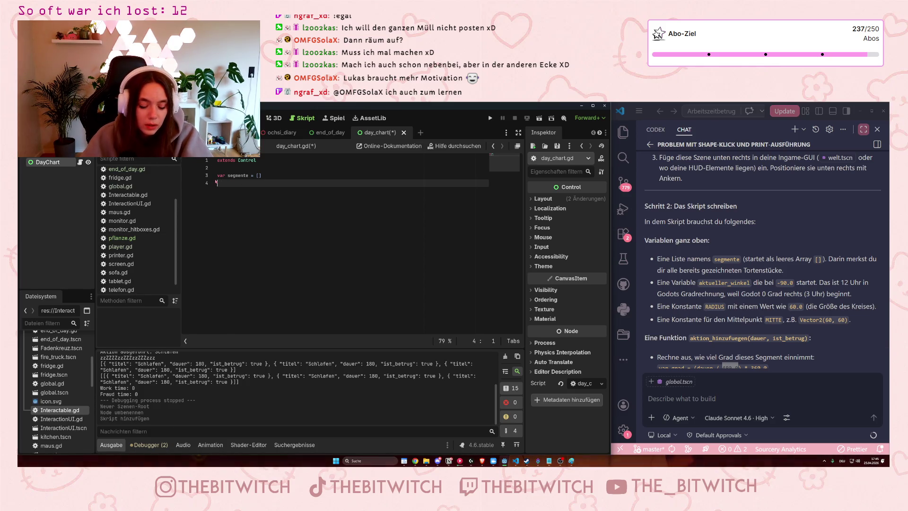
Declare 'var aktueller_winkel = -90.0' beneath the segmente array.
text(var )
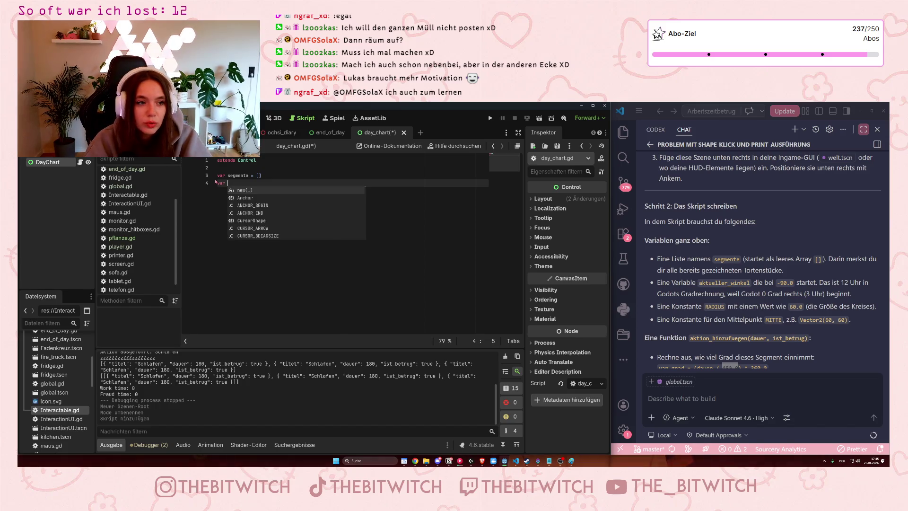
text(a)
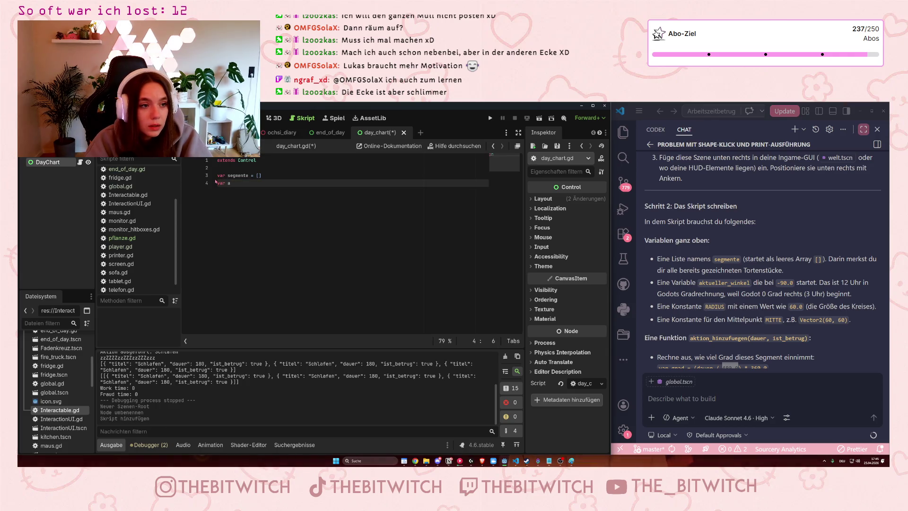
text(ktueller)
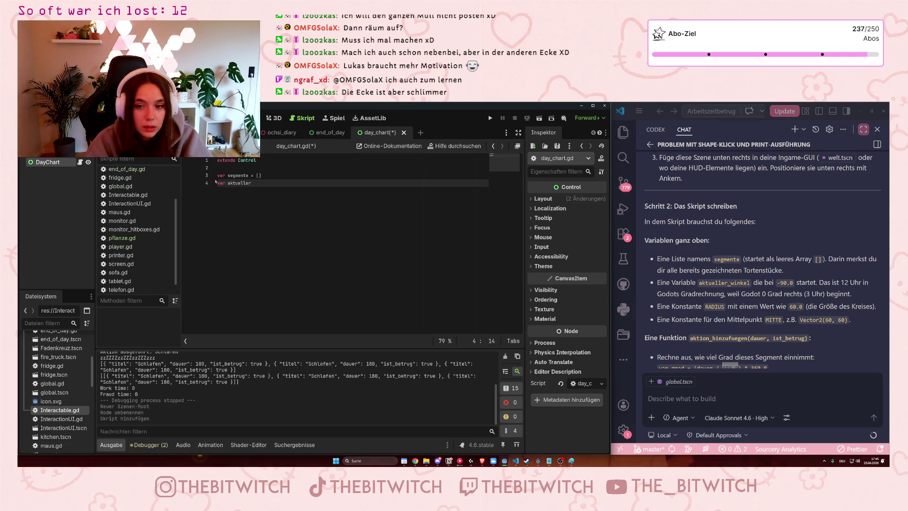
text(_winkel = -90.)
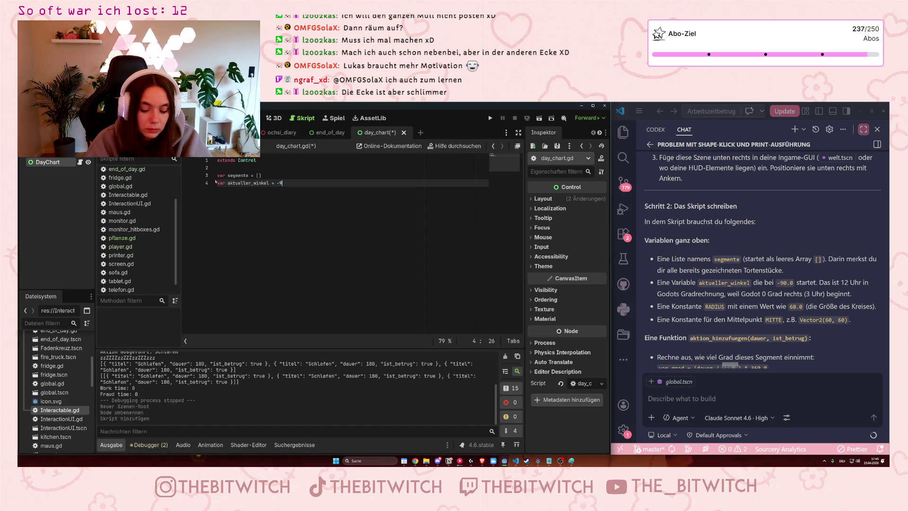
text(0)
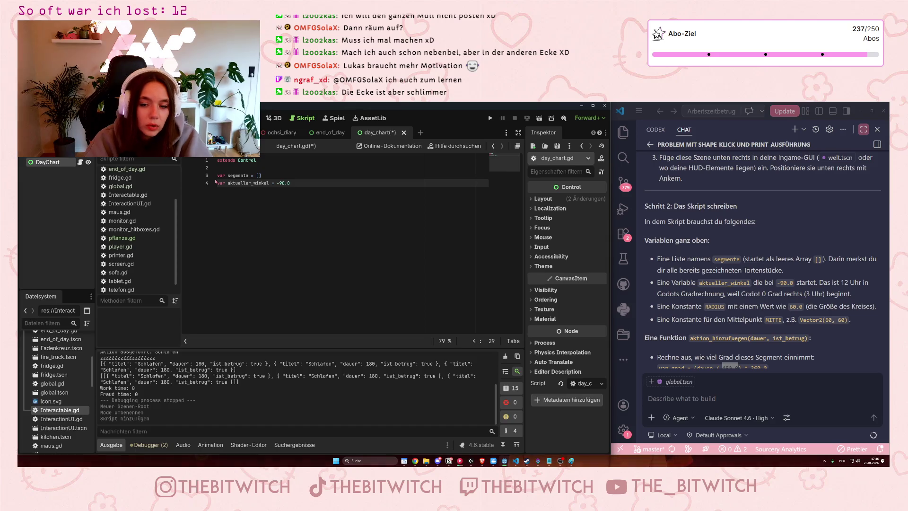
key(Return)
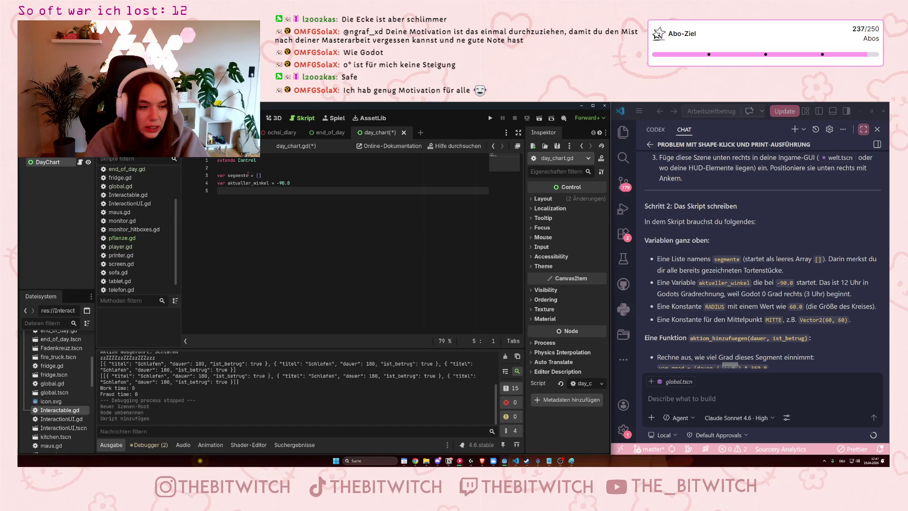
Add constants 'const RADIUS = 60' and 'const MITTE = Vector2(60, 60'.
text(const )
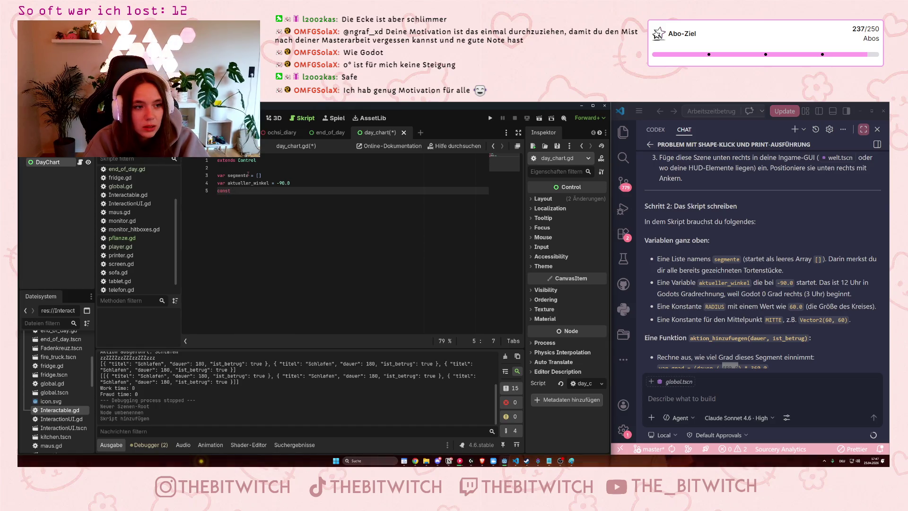
text(RADIUS)
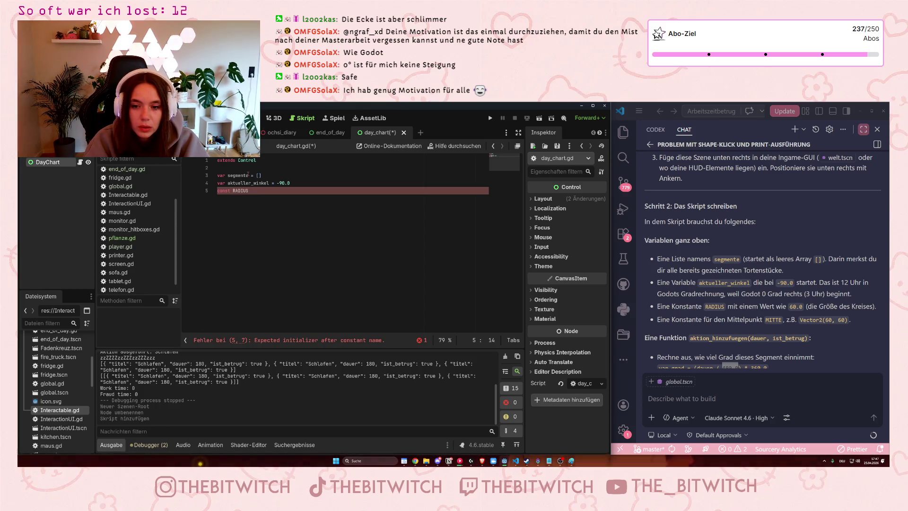
text( = )
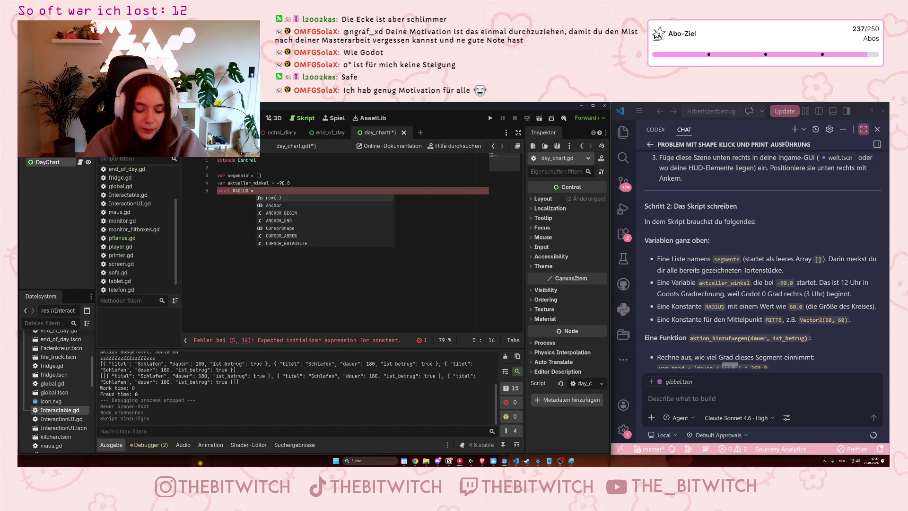
text(60.0)
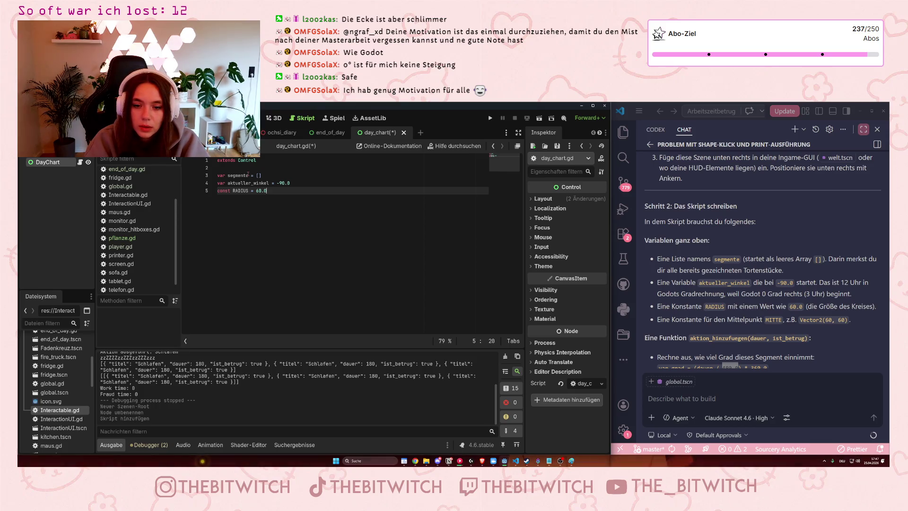
key(Return)
text(const )
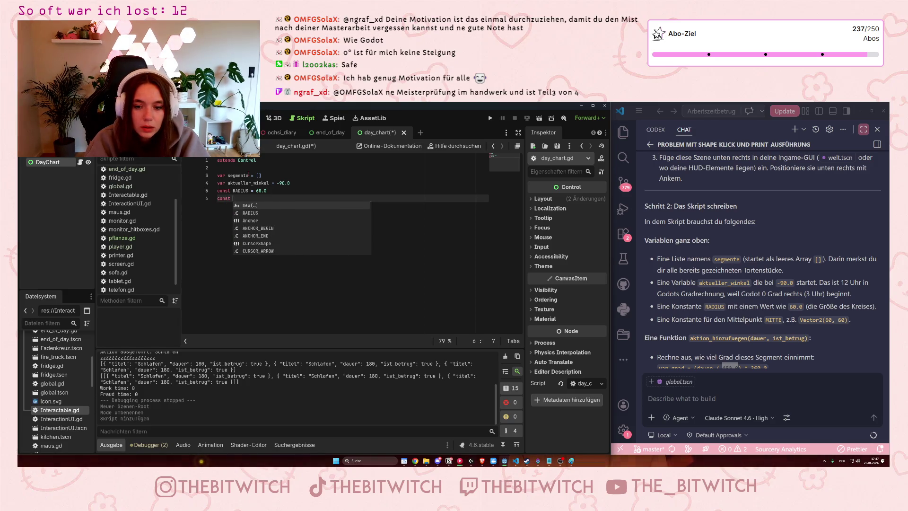
text(MITTE)
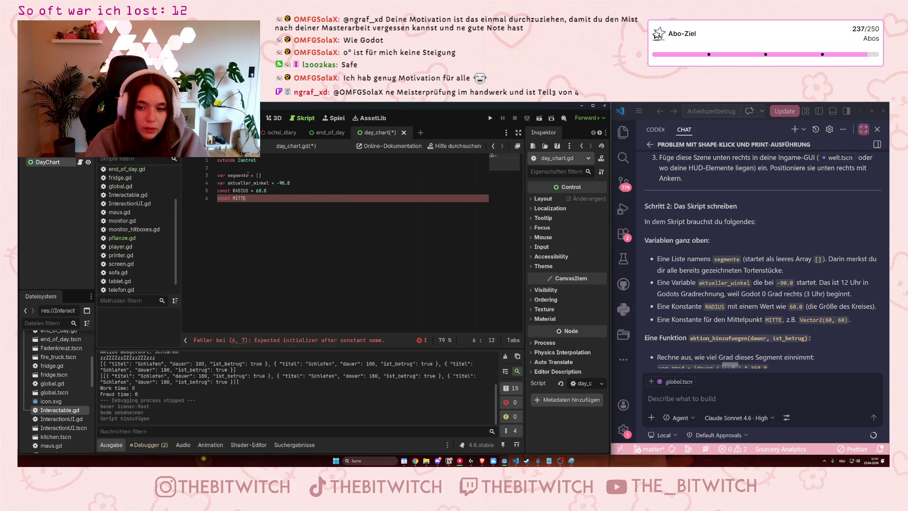
text( = )
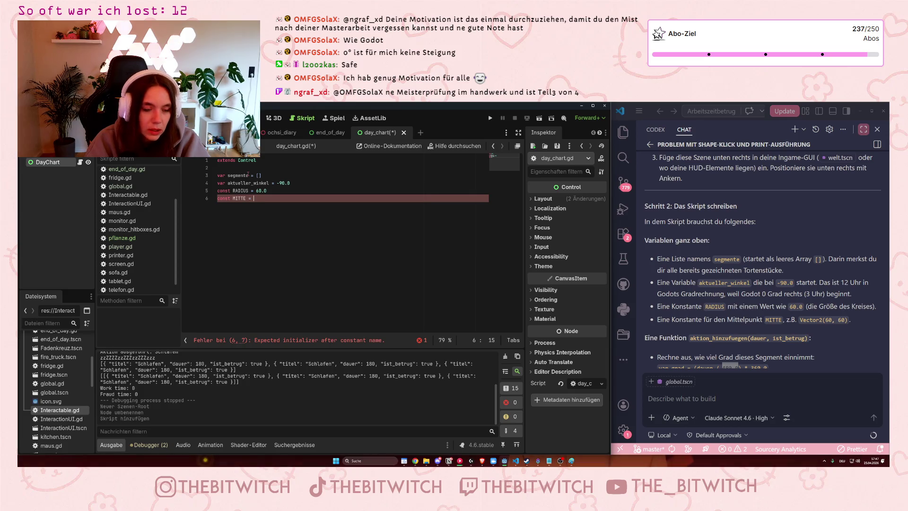
text(Vector)
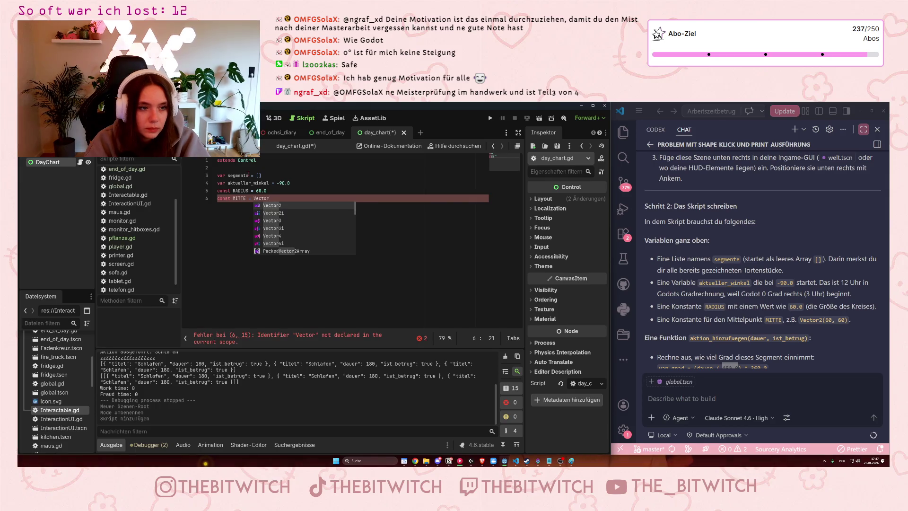
key(Return)
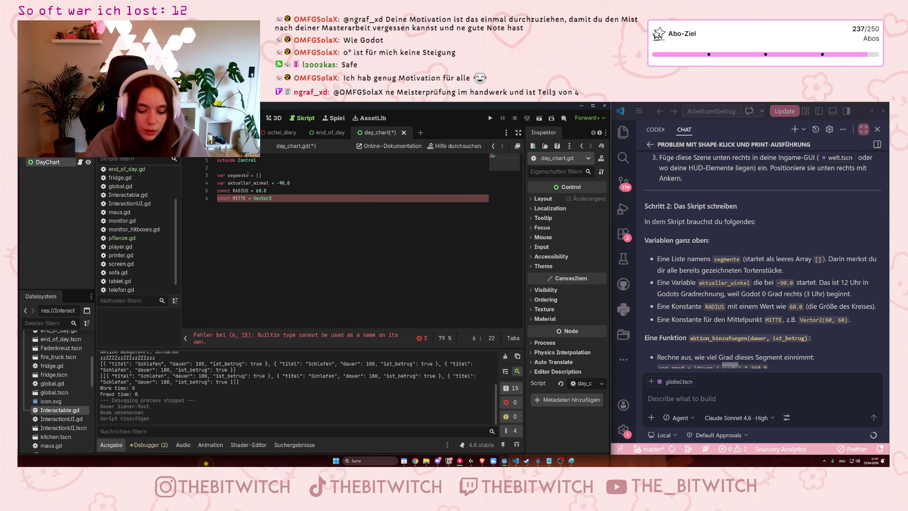
text((60, 60)
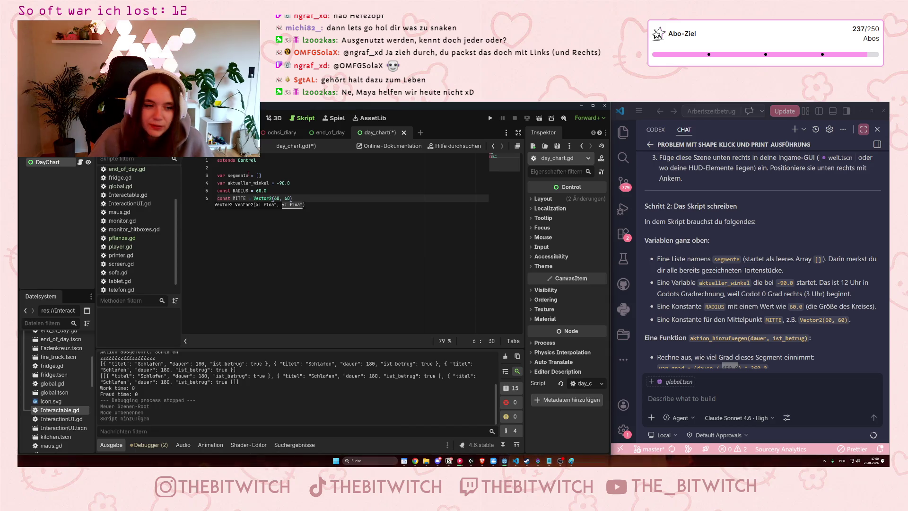
Dismiss the Vector2 parameter hint, leaving MITTE as Vector2(60, 60).
click(324, 212)
Add the header func aktion_hinzufügen(dauer, ist_betrug) below the constants and start an indented body line.
key(Return)
key(Return)
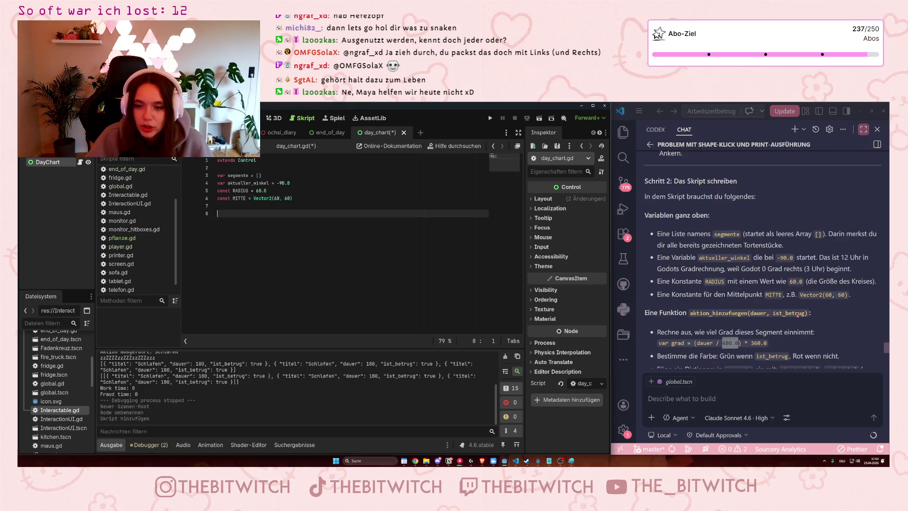
text(func aktion_hinzufügen)
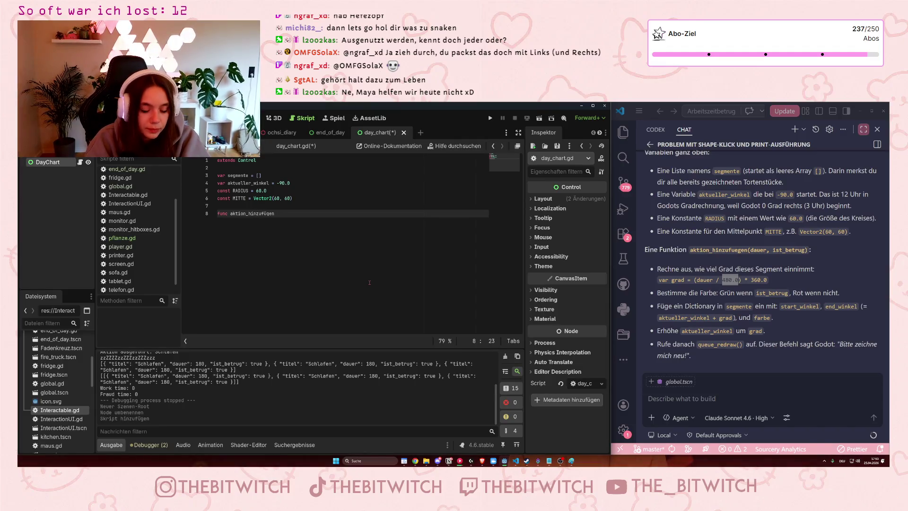
text((dauer, is)
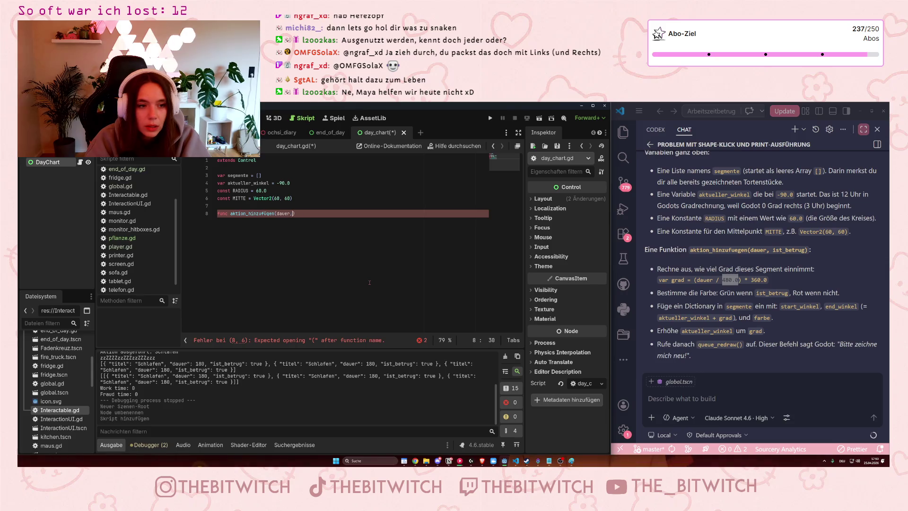
text(t)
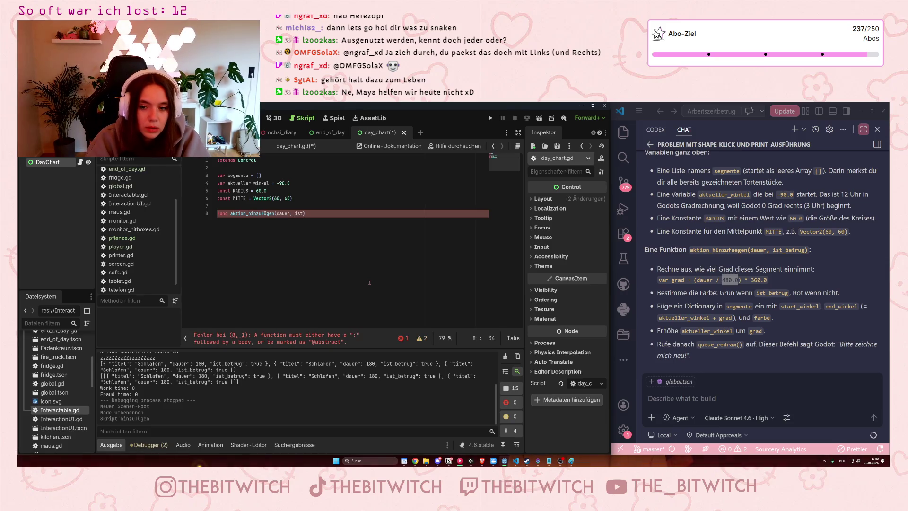
text(_betrug)
key(Return)
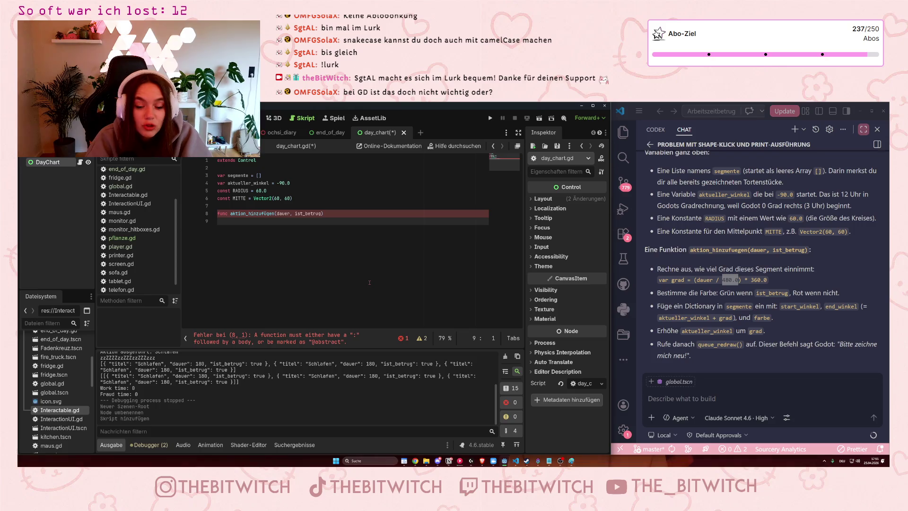
key(Tab)
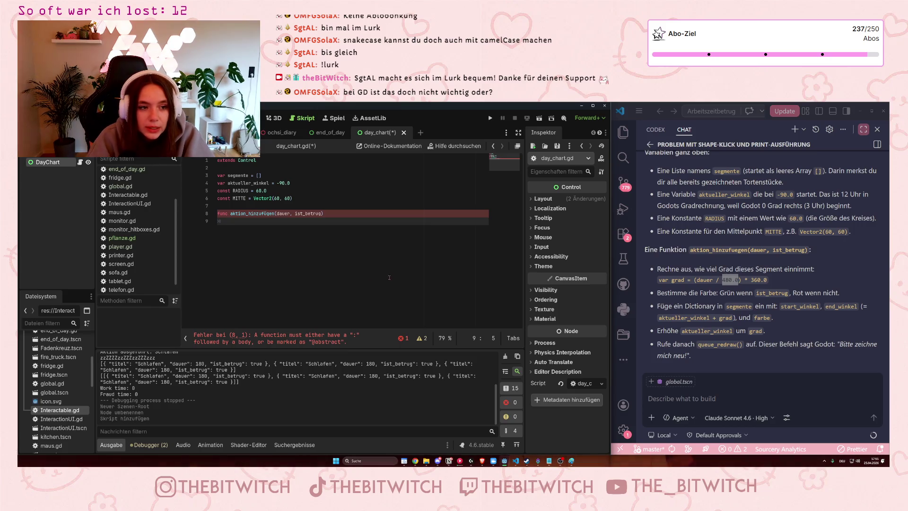
Add var grad = (dauer / 480.0) * 360.0 as the function's first line, correcting 260 to 360.
click(344, 214)
key(Return)
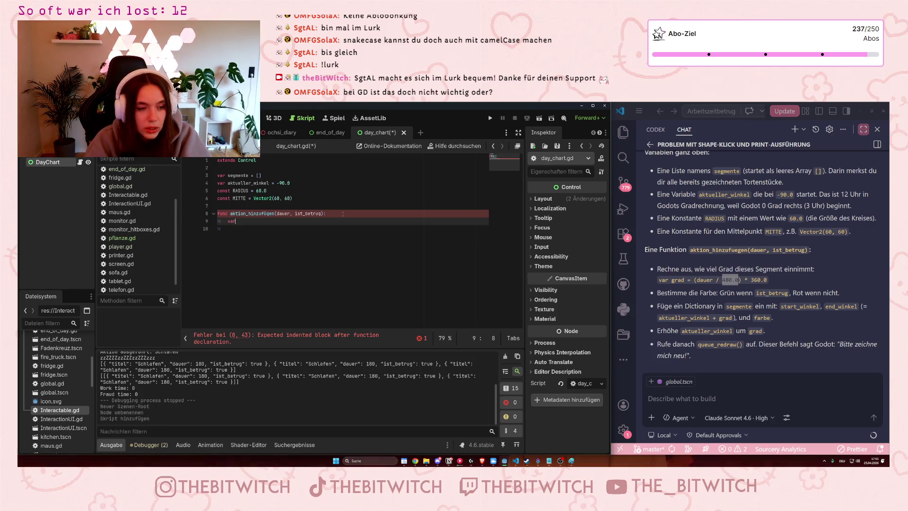
text(var grad = ()
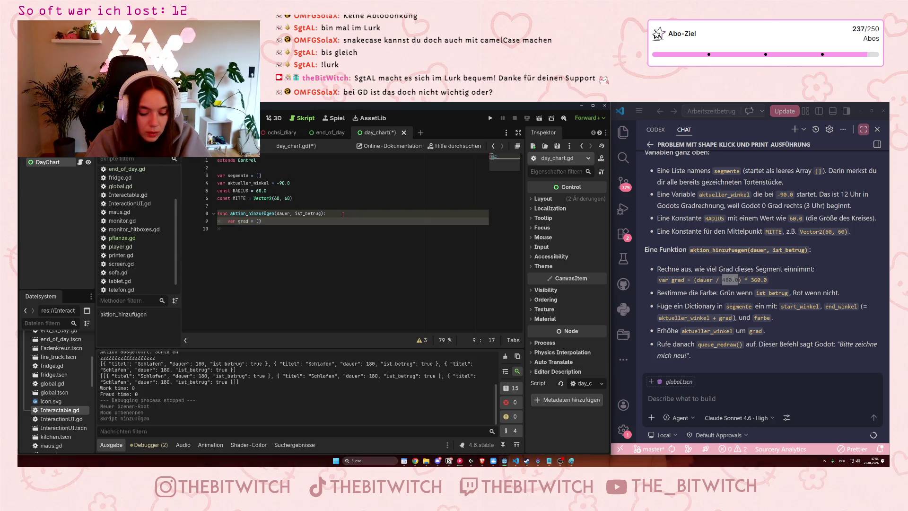
text(dauer)
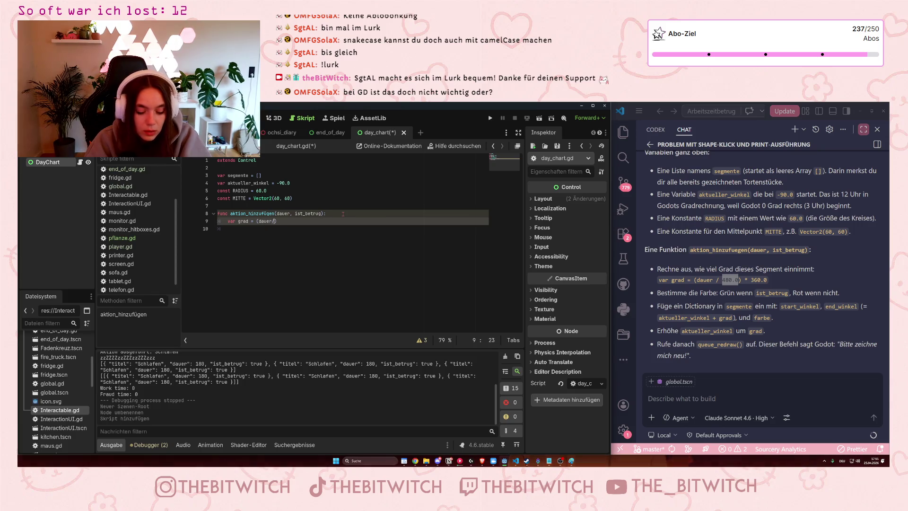
text( / )
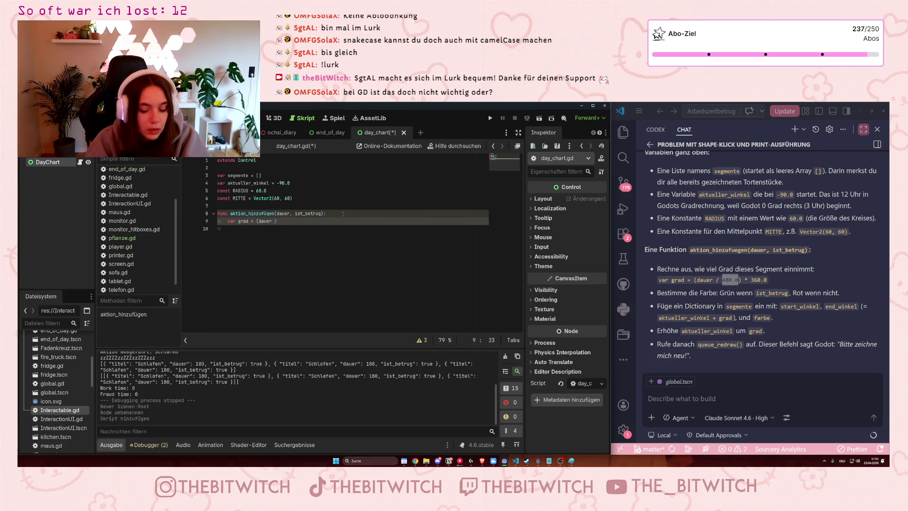
text(480.0))
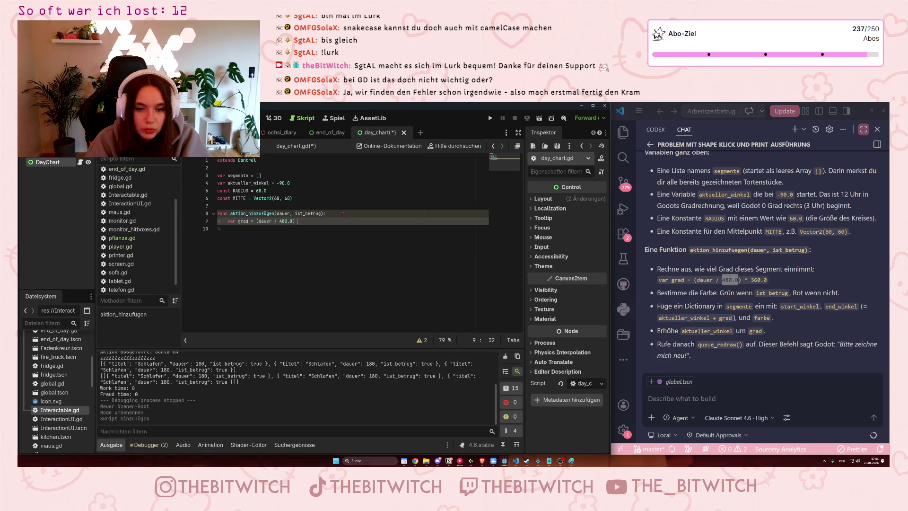
text( * )
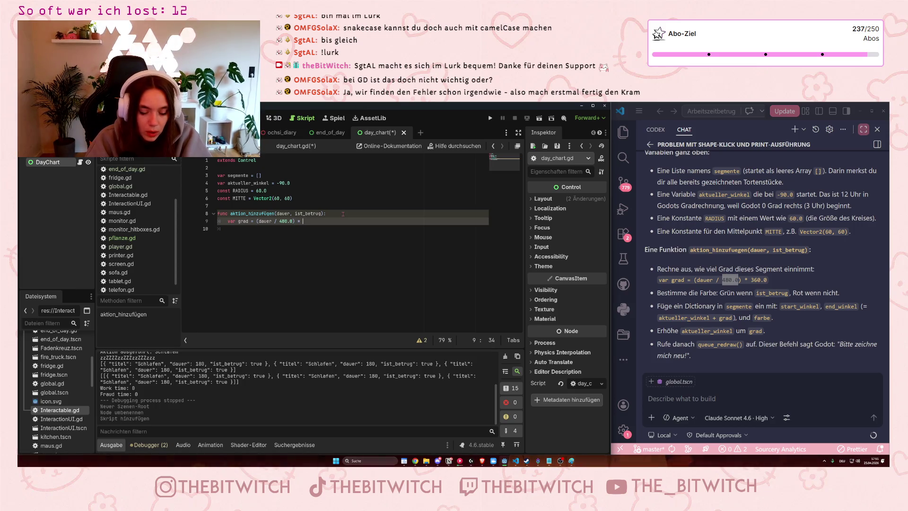
text(260.0)
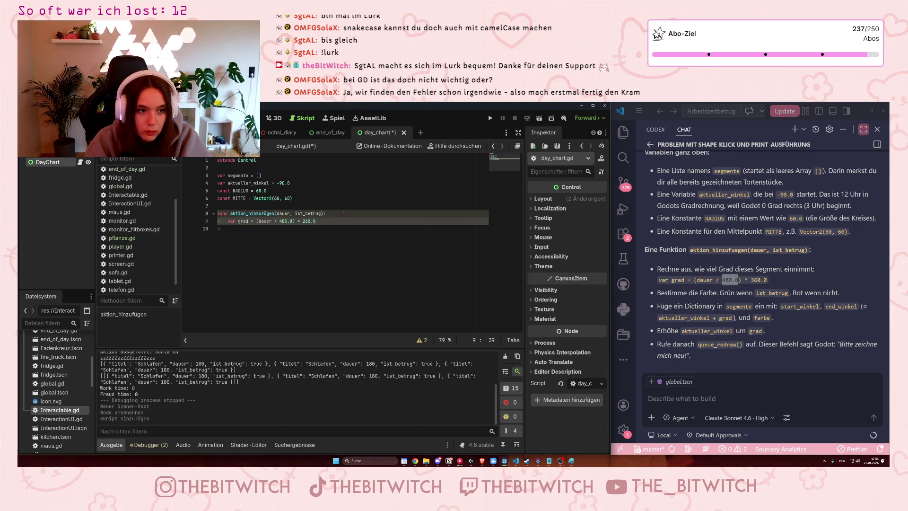
key(Left)
key(Left)
key(Left)
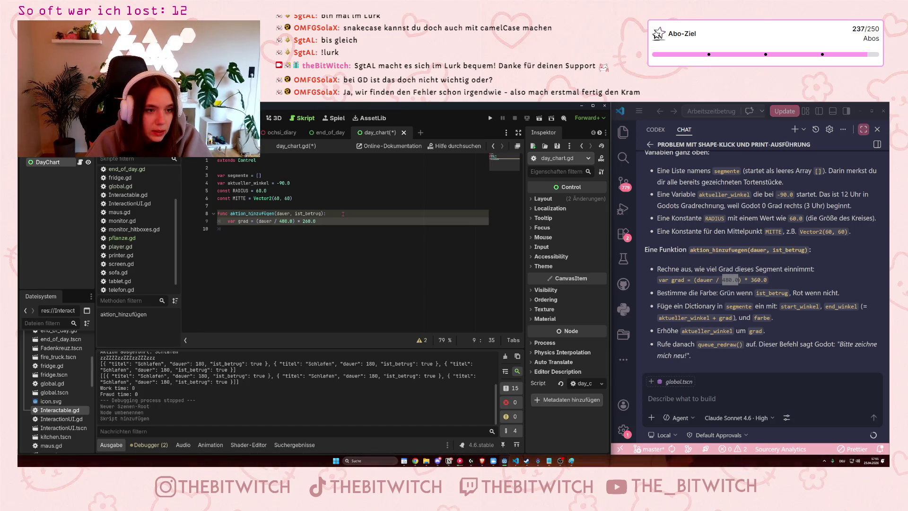
key(BackSpace)
text(3)
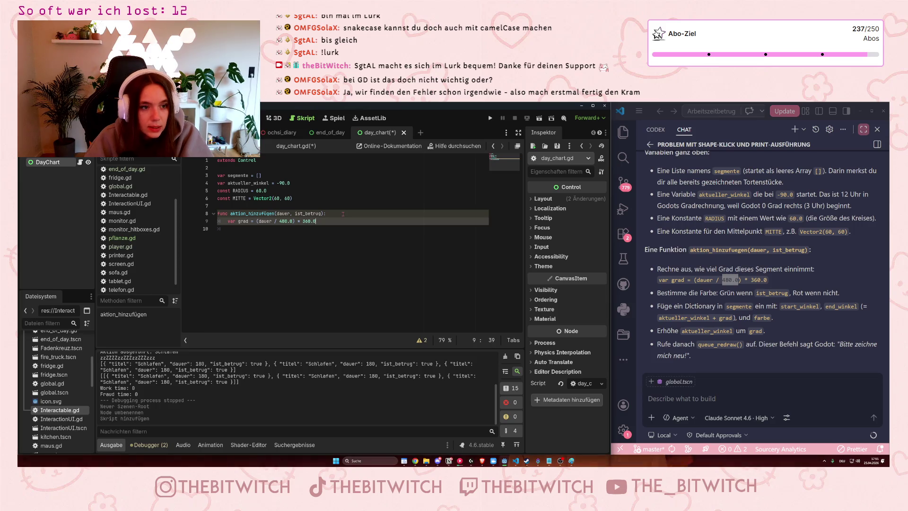
key(Return)
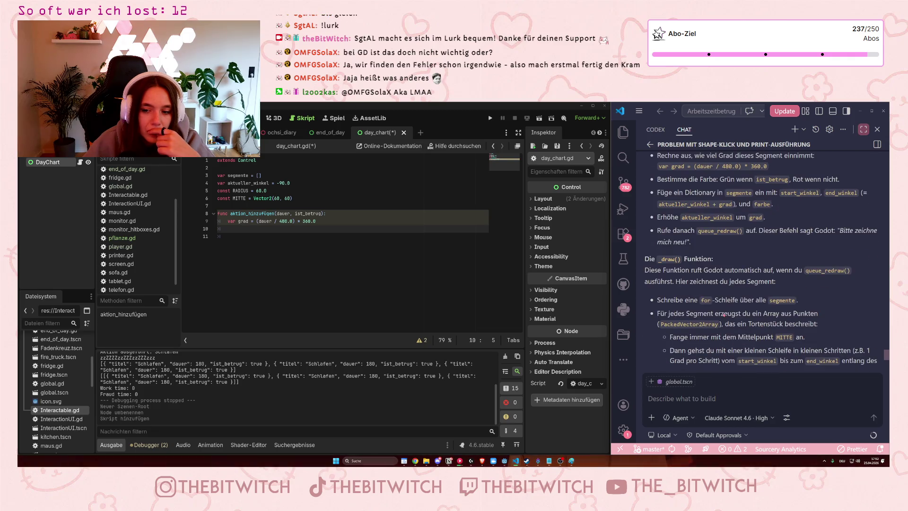
scroll(723, 314, up, 5)
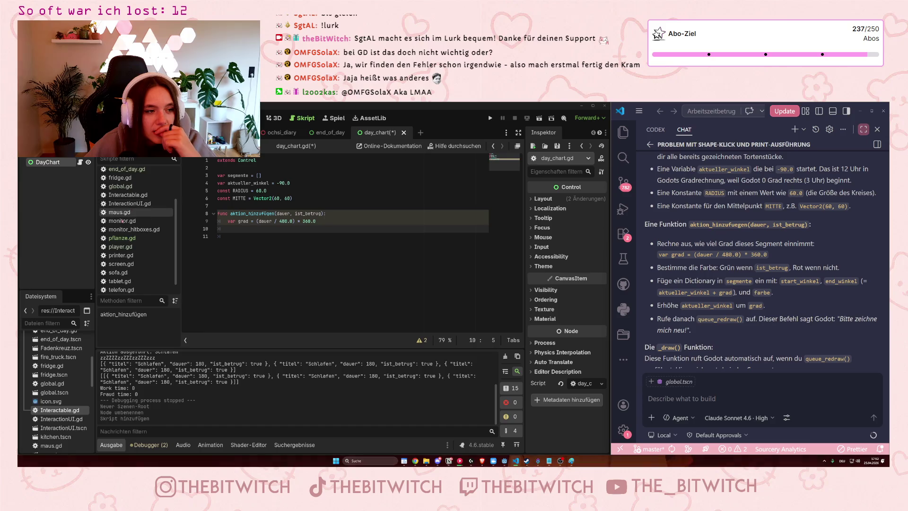
scroll(131, 210, down, 1)
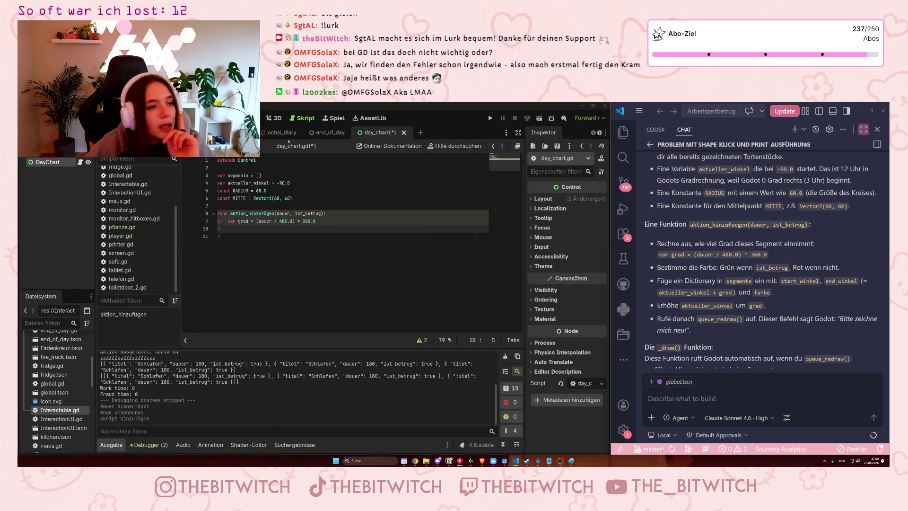
click(322, 134)
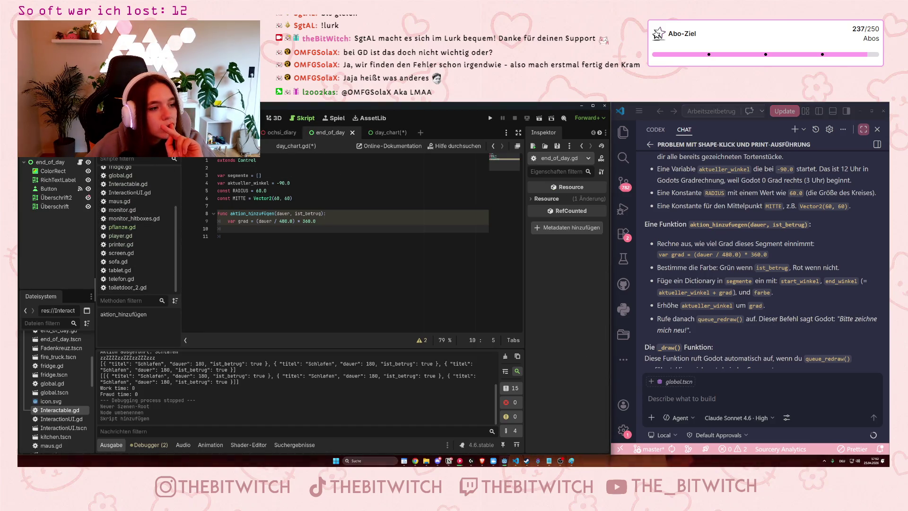
Browse end_of_day.gd for the day_stats line in generate_stats and the fadenkreuz.hide() line.
scroll(132, 213, up, 3)
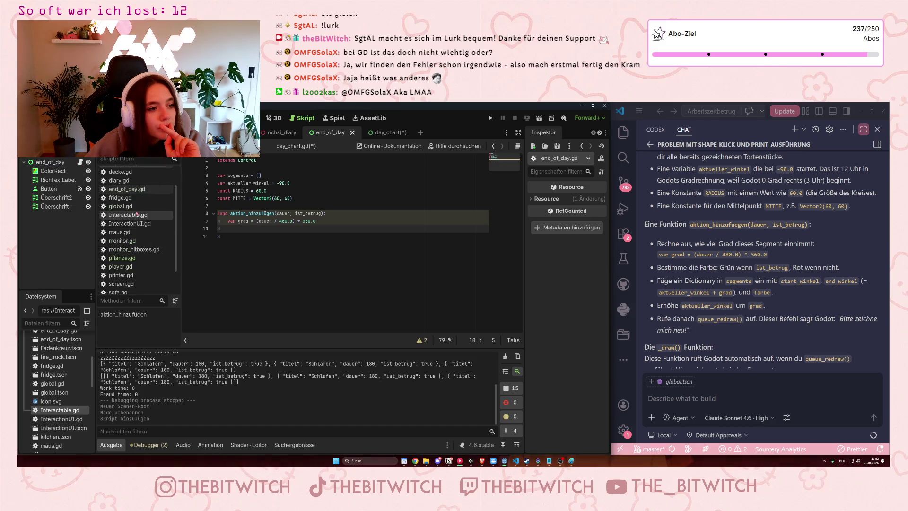
click(127, 215)
scroll(284, 234, down, 1)
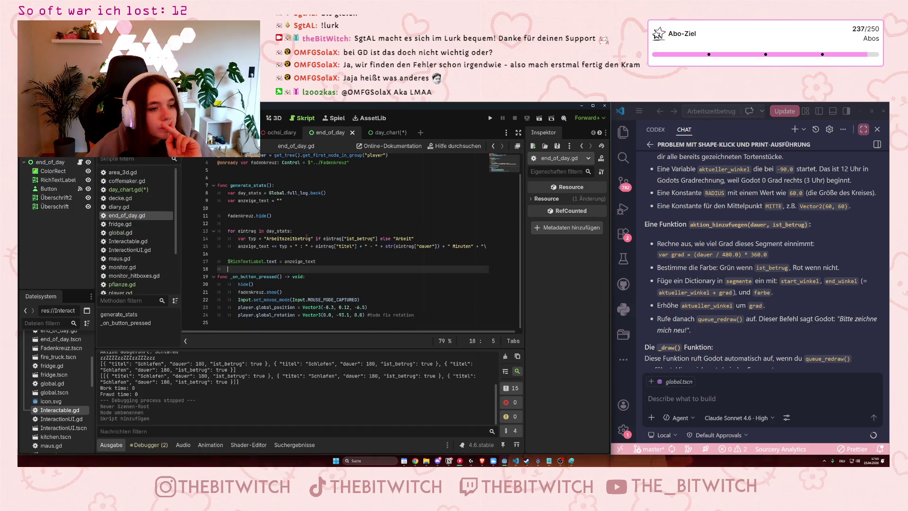
scroll(293, 243, up, 1)
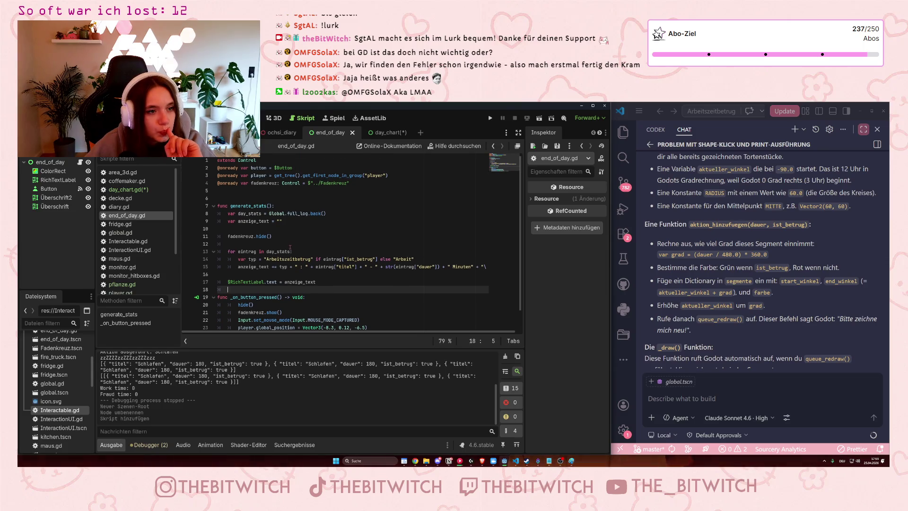
scroll(289, 247, down, 1)
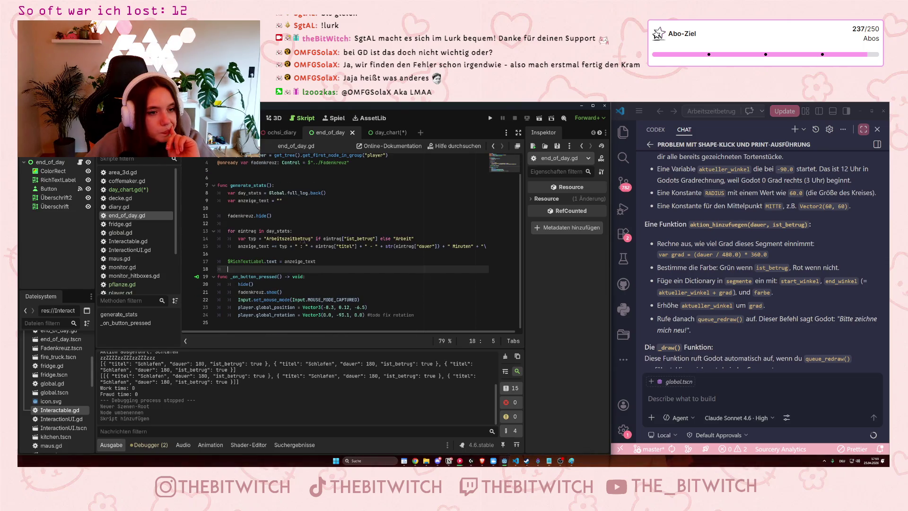
scroll(288, 242, up, 1)
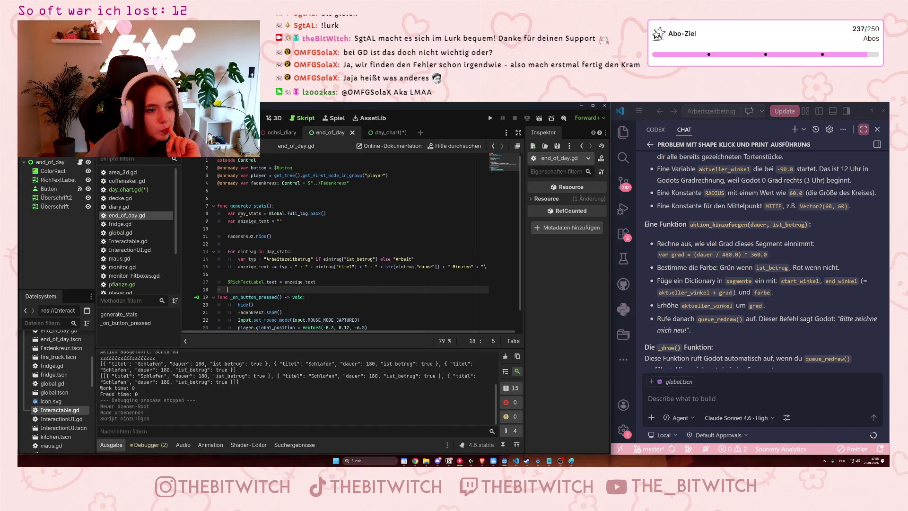
scroll(288, 194, down, 1)
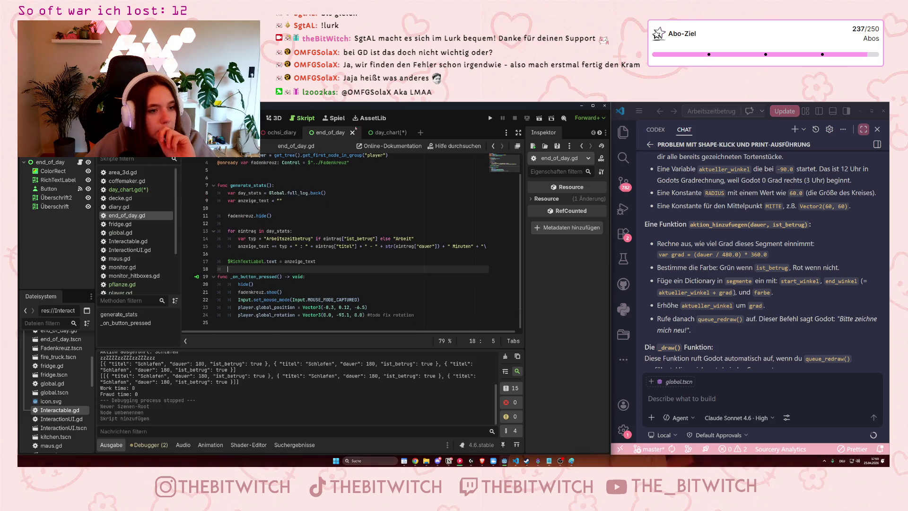
click(328, 193)
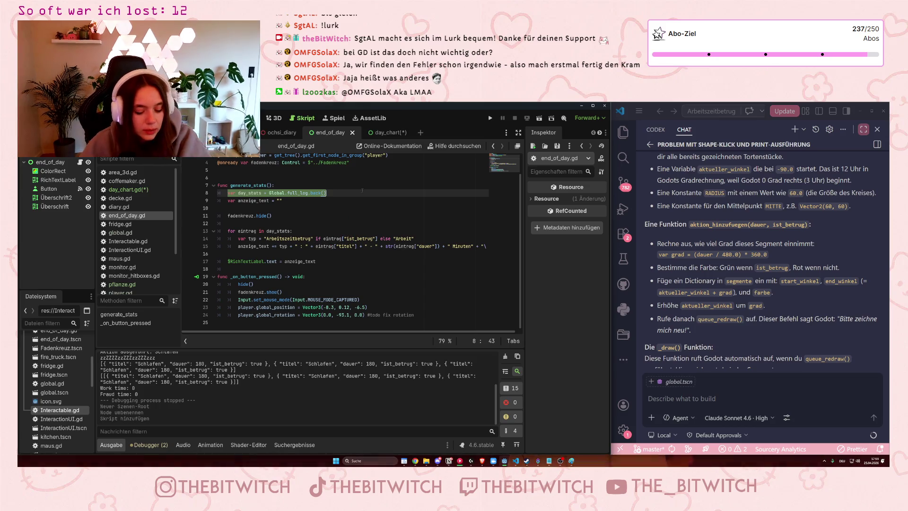
click(381, 132)
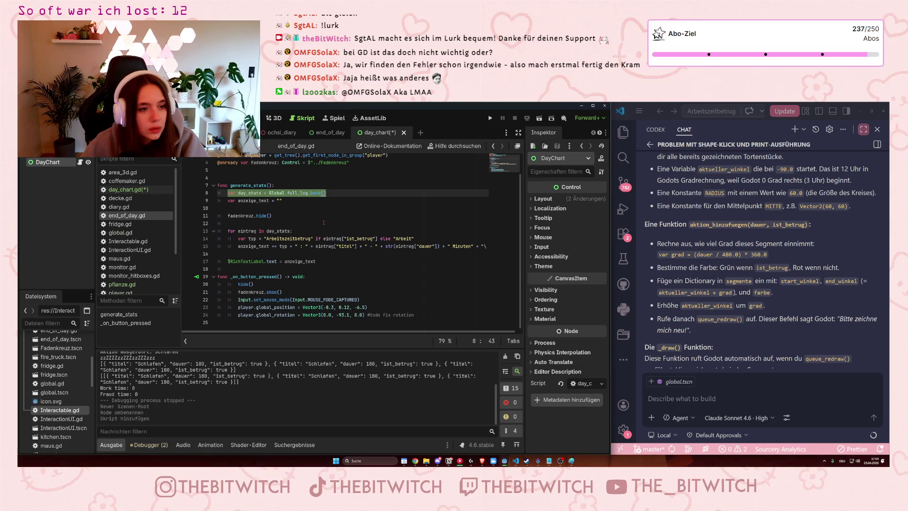
click(331, 133)
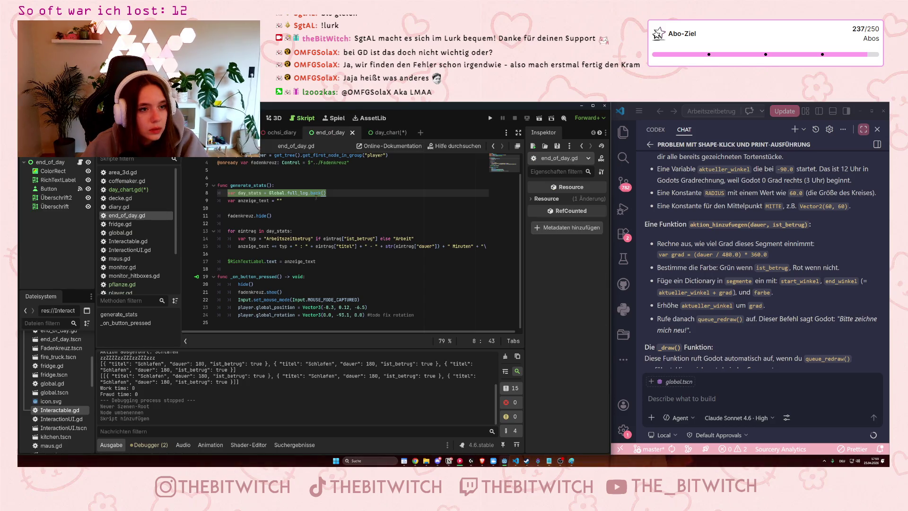
click(307, 218)
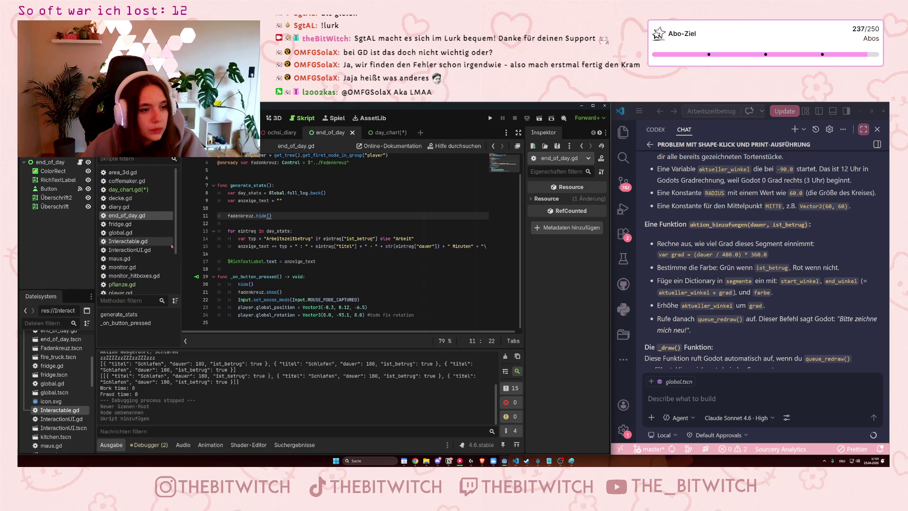
Return to day_chart.gd and place the cursor after the MITTE constant line.
scroll(334, 240, up, 1)
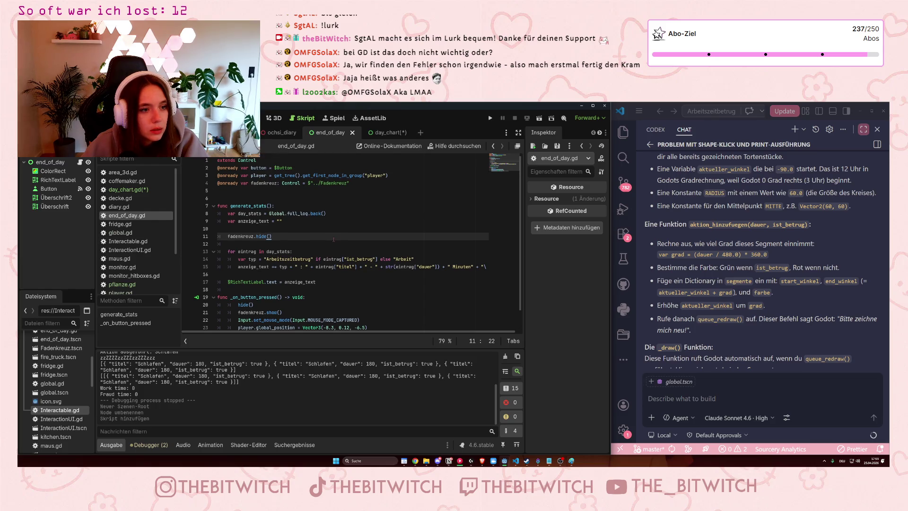
scroll(333, 239, down, 1)
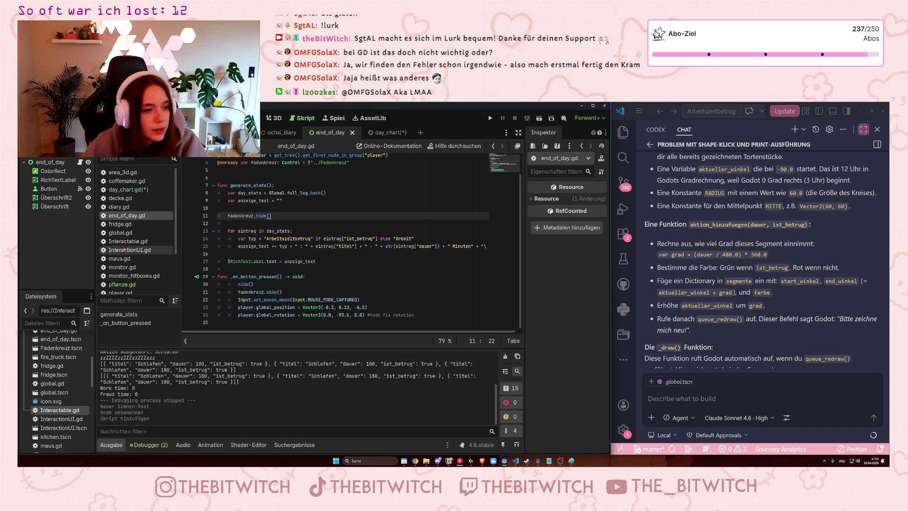
click(137, 189)
click(310, 168)
click(300, 198)
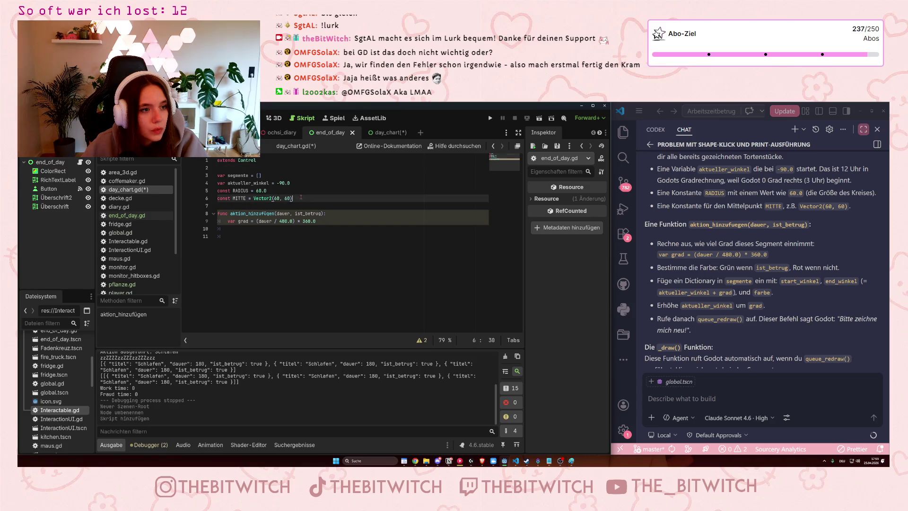
Paste var day_stats = Global.full_log.back() and move it into aktion_hinzufuegen below the grad line.
key(Return)
text(var day_stats = Global.full_log.back())
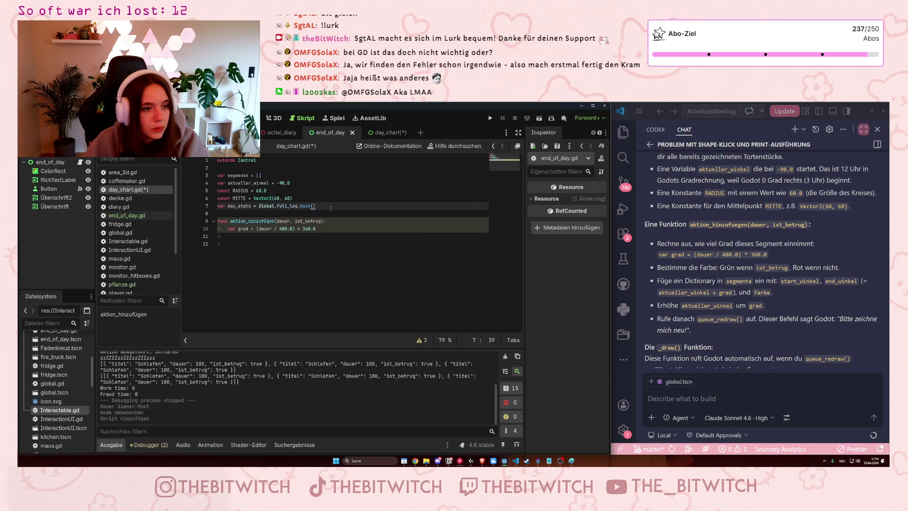
key(shift+Home)
key(ctrl+x)
click(355, 236)
key(ctrl+v)
Add the loop header for eintrag in day_stats: and start its body.
key(Return)
key(Return)
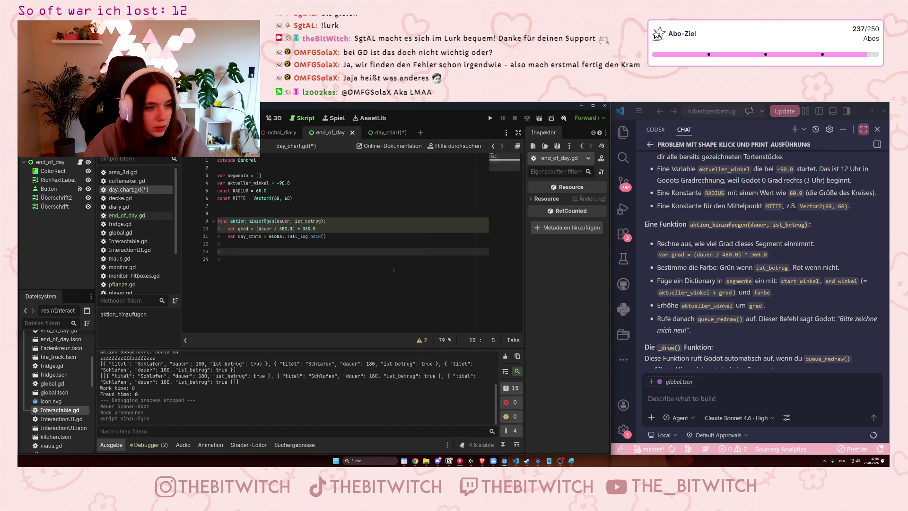
text(for eintrag )
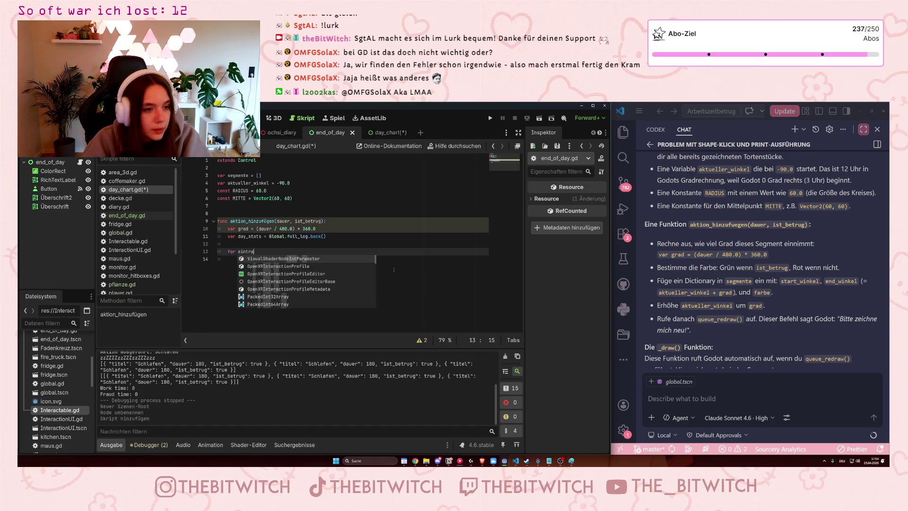
text(in day)
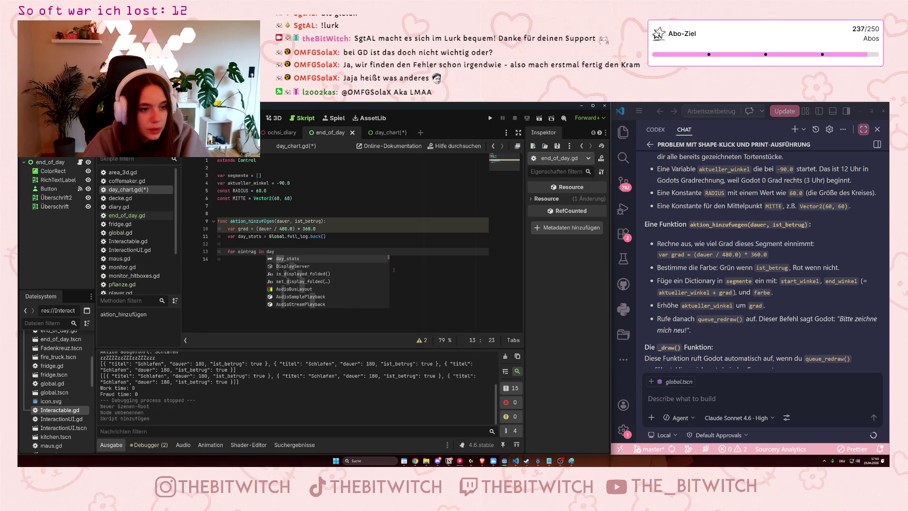
text(_stats)
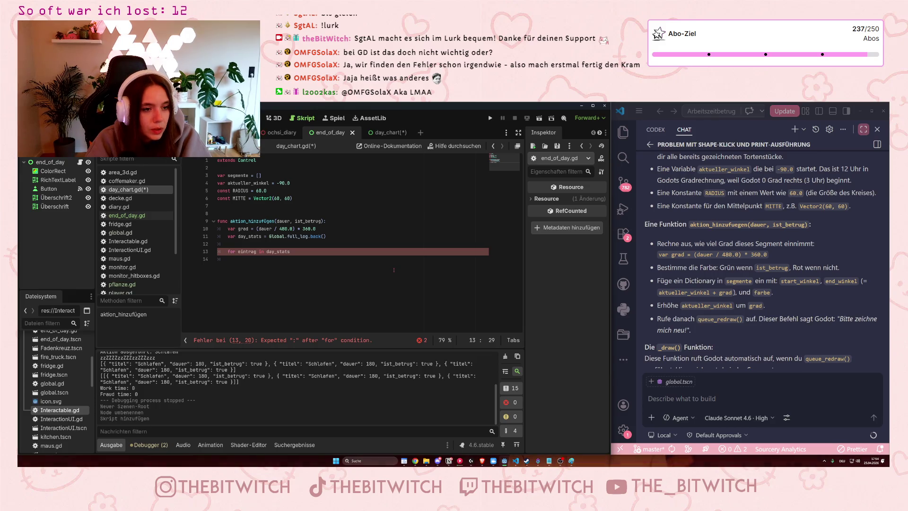
text(:)
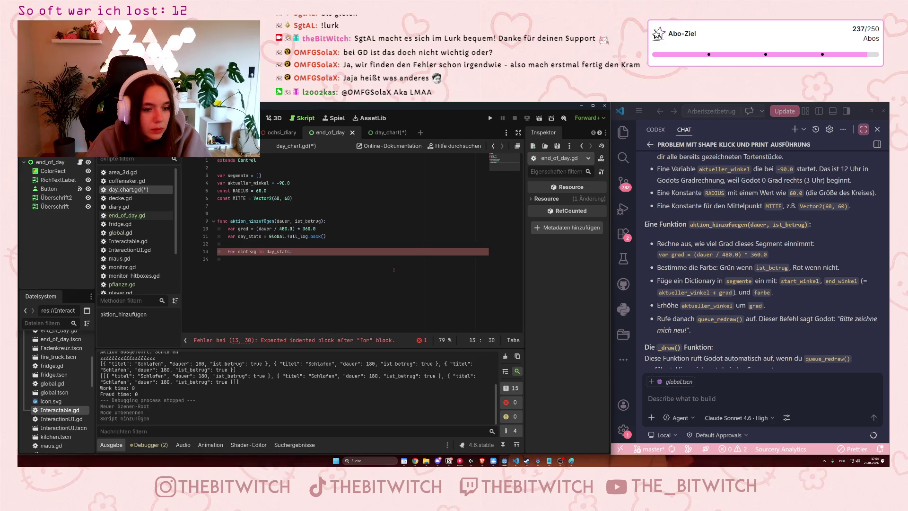
key(Return)
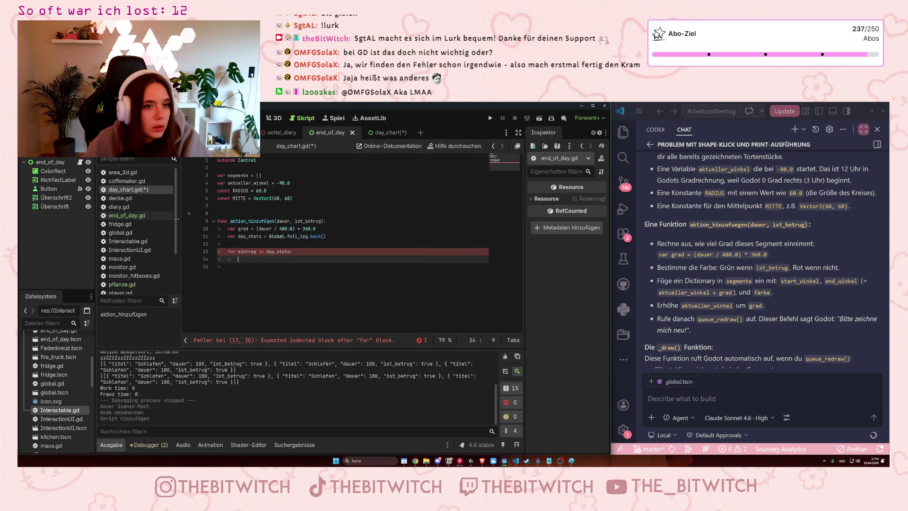
click(124, 215)
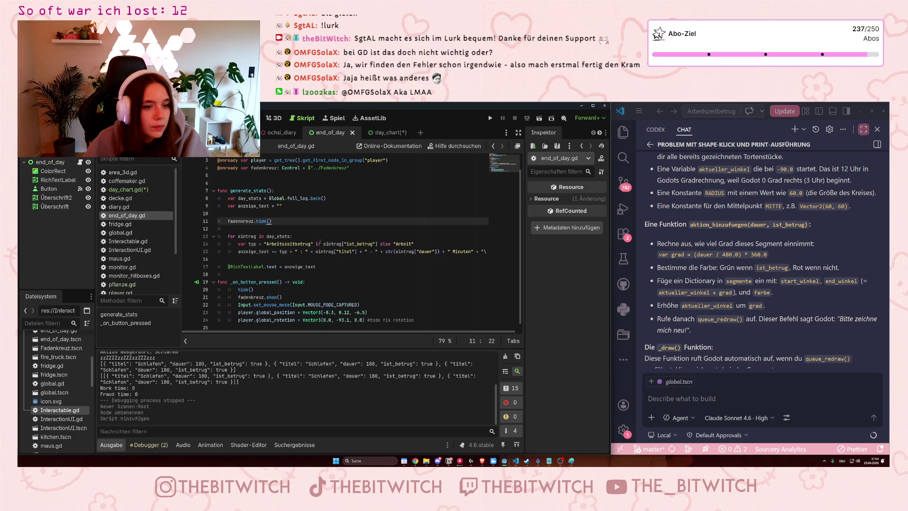
Copy the condition from end_of_day.gd and add if eintrag["ist_betrug"]: inside day_chart.gd's loop.
drag(315, 244, 378, 244)
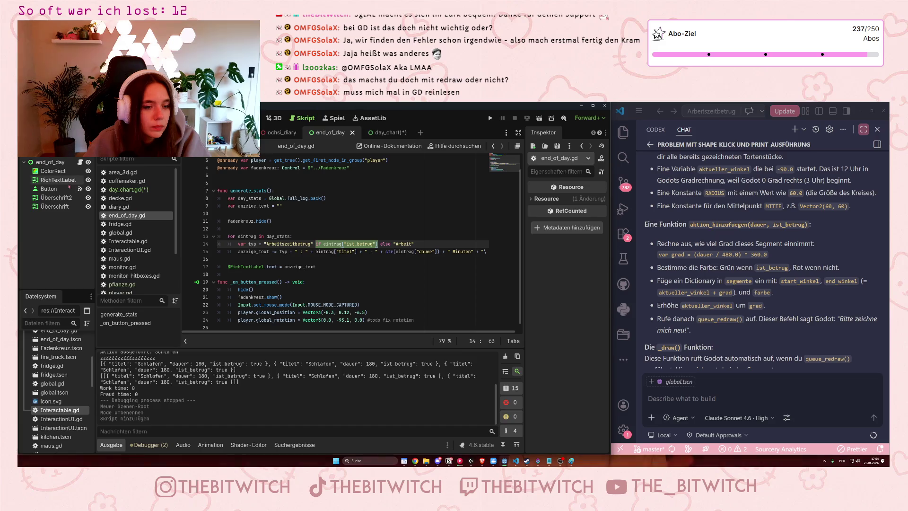
click(123, 190)
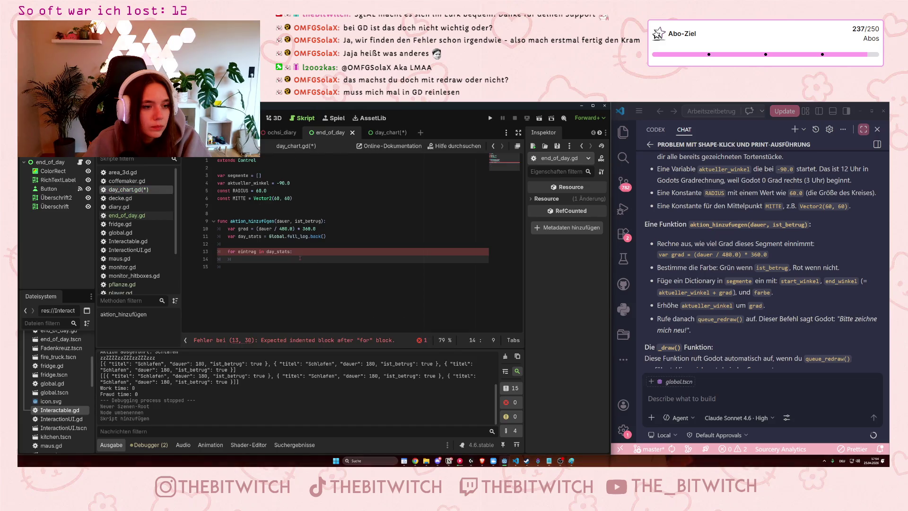
text(if eintrag["ist_betrug"])
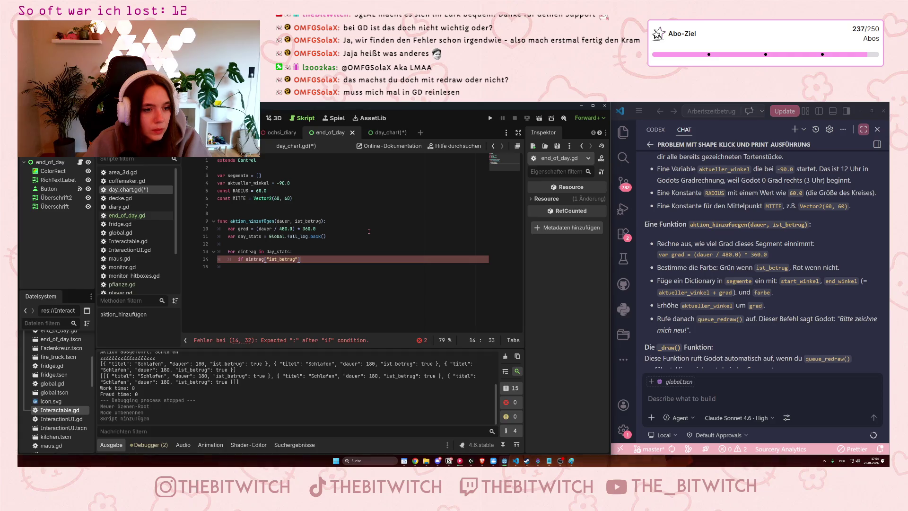
text(:)
key(Return)
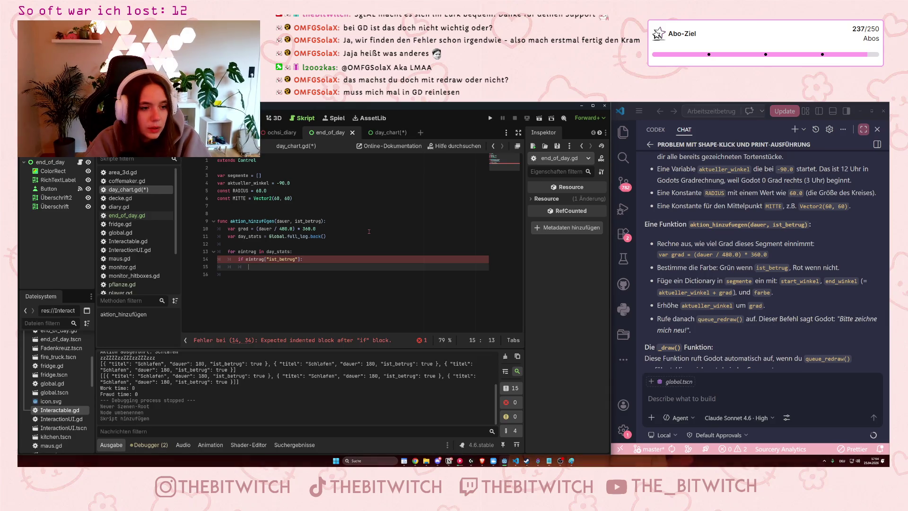
Add an else: branch with a #grün comment below the #red placeholder.
key(Return)
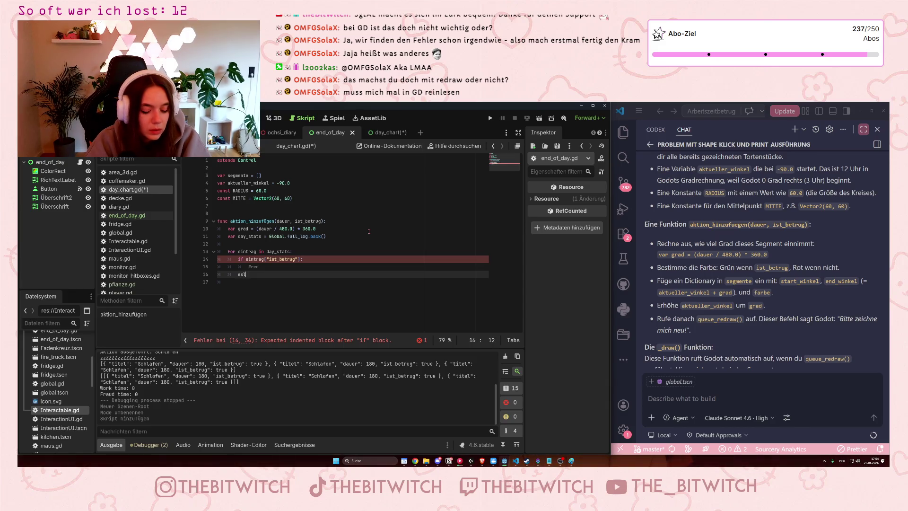
text(lse:)
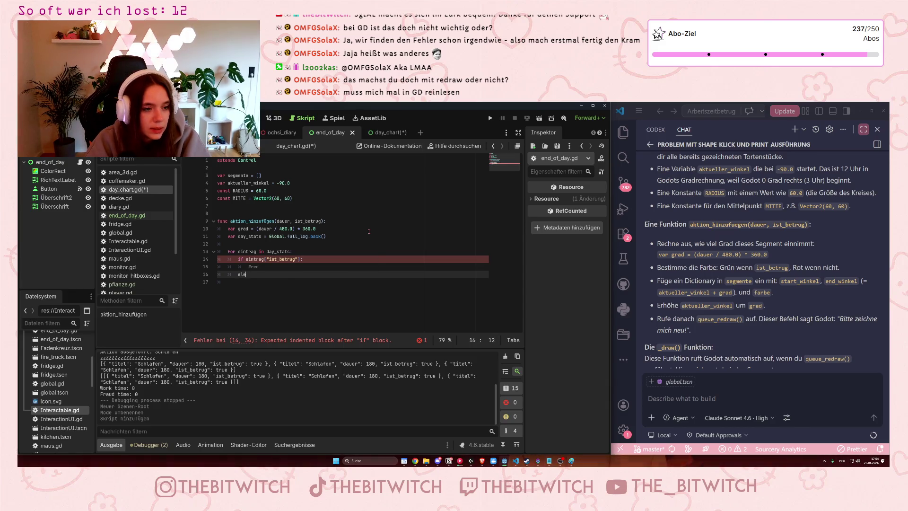
key(Return)
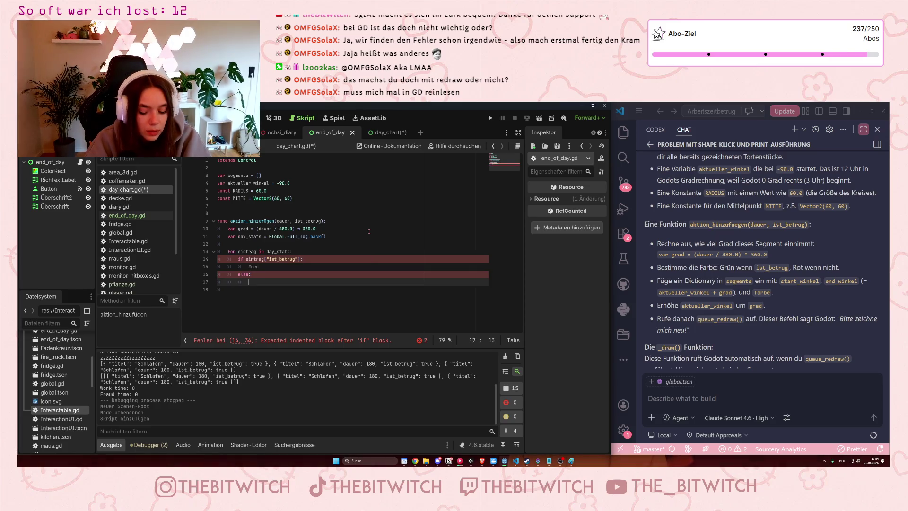
text(grün)
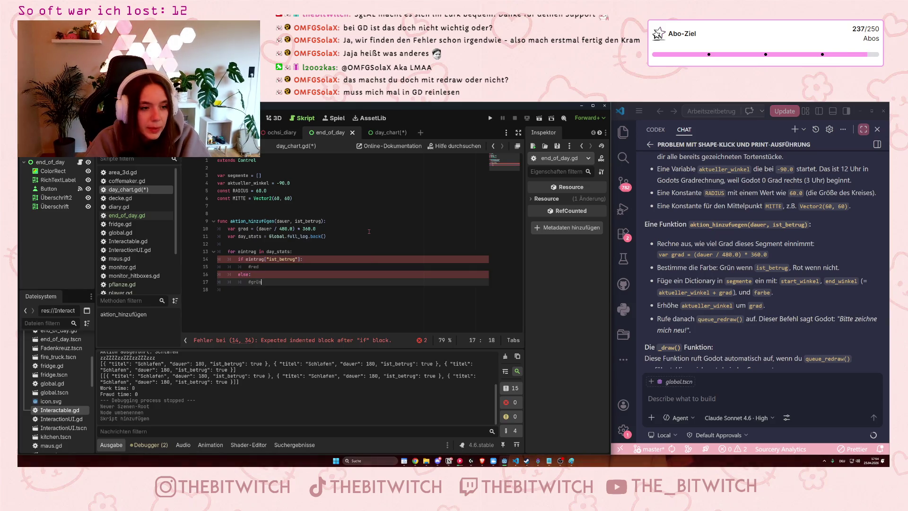
Review the condition line and the green-or-red colour rule in the explanation.
click(265, 259)
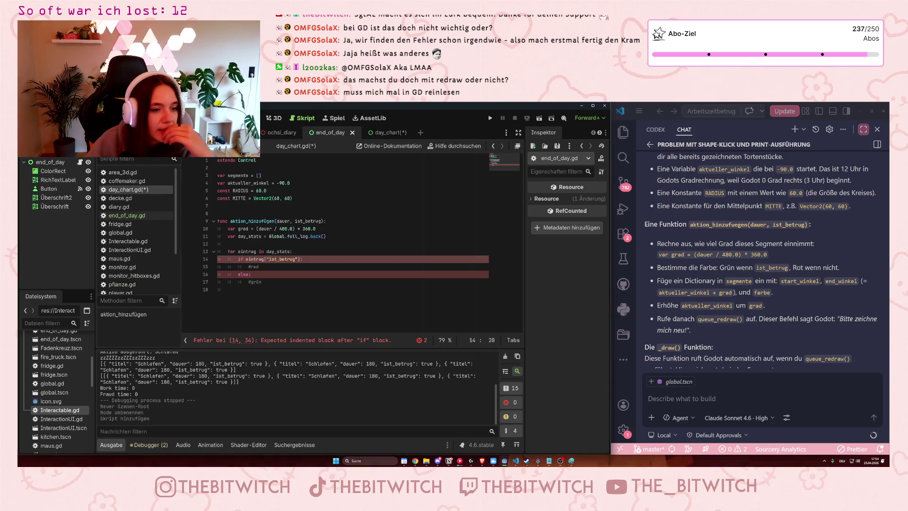
click(261, 267)
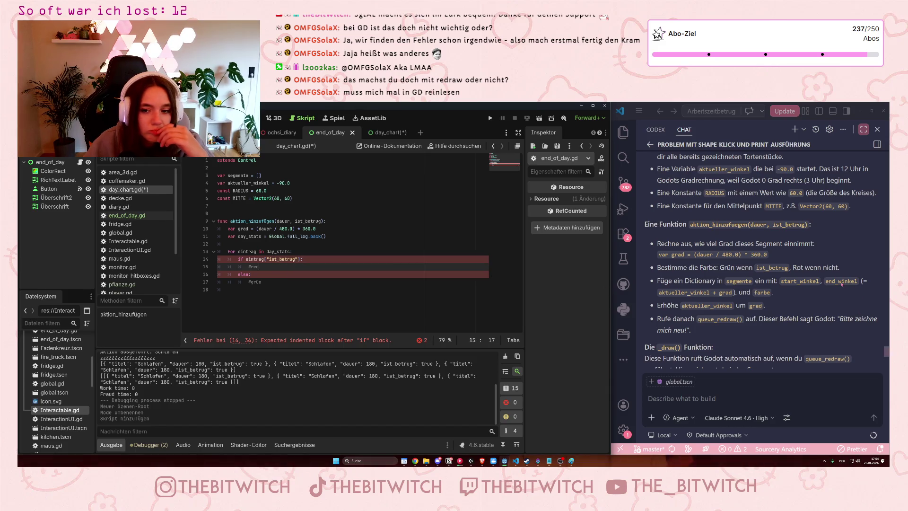
triple_click(812, 270)
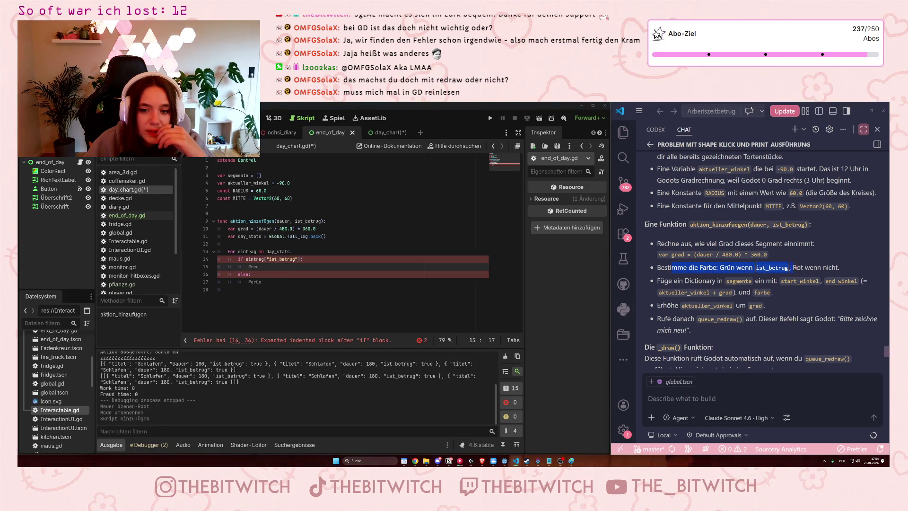
click(814, 274)
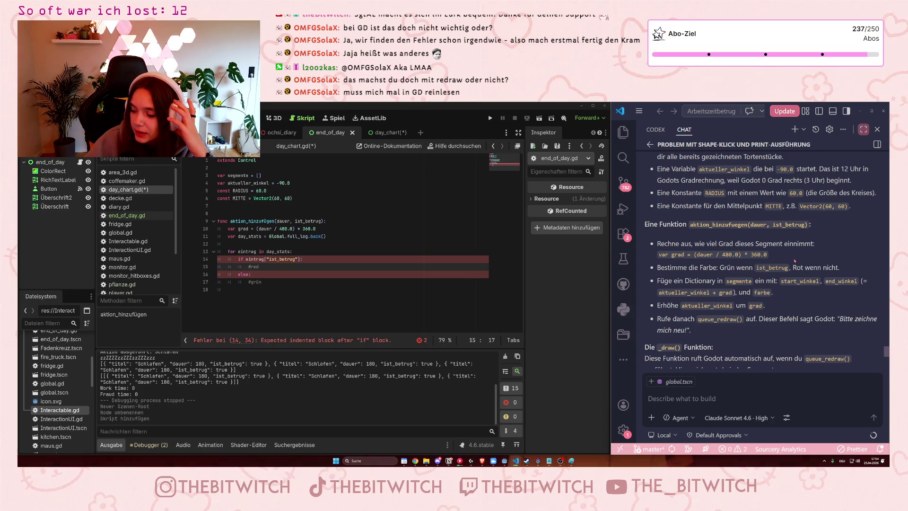
scroll(795, 260, down, 2)
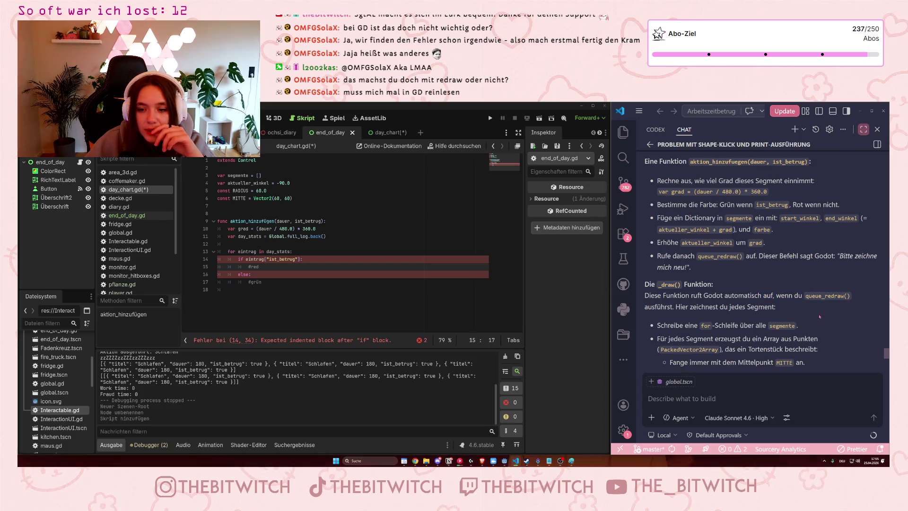
drag(689, 218, 830, 219)
click(316, 253)
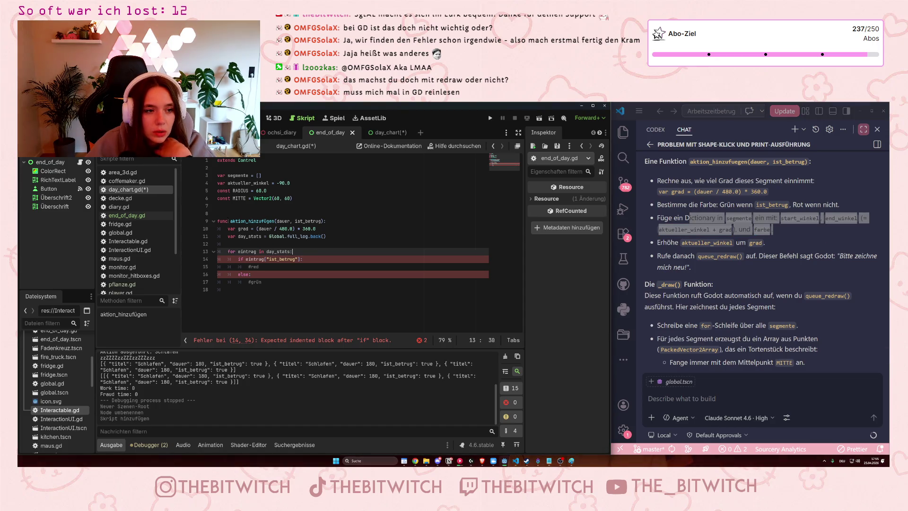
click(290, 221)
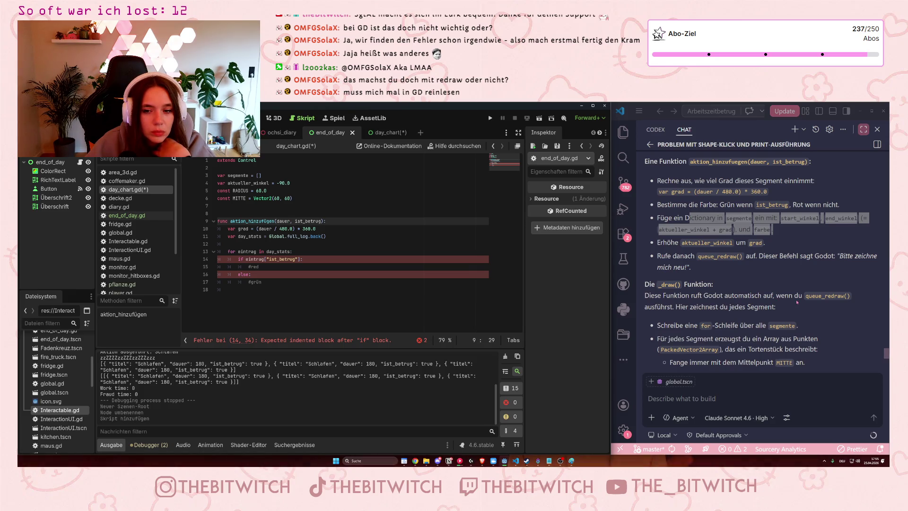
scroll(763, 307, down, 5)
scroll(756, 305, down, 1)
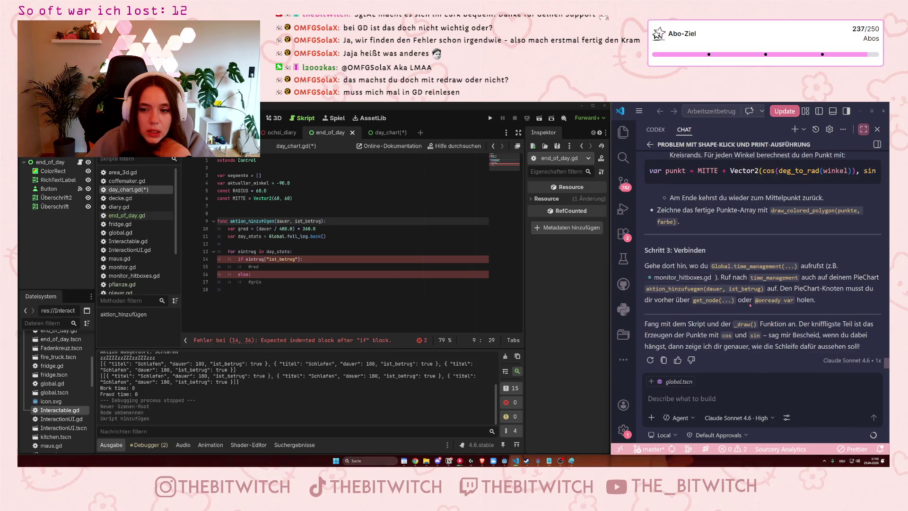
scroll(748, 304, up, 2)
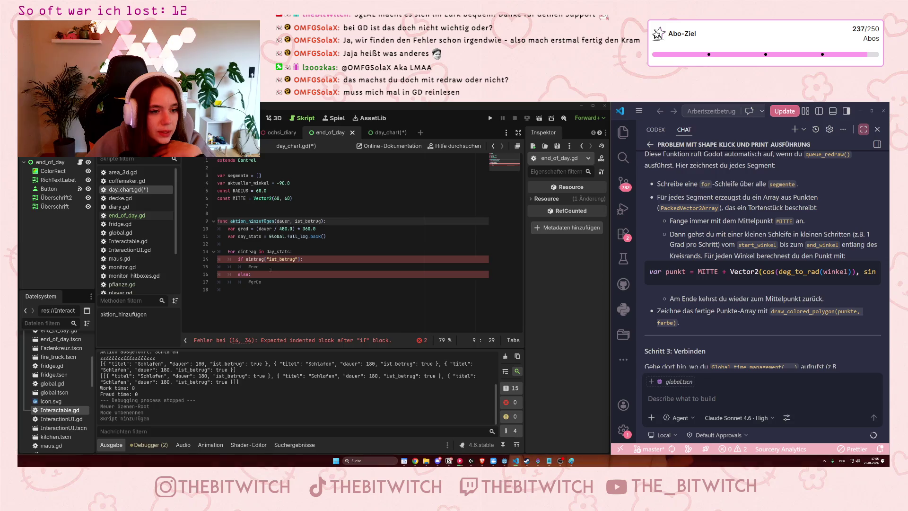
Replace the #red comment on line 15 with the start of var rot =.
click(249, 267)
text(var rot )
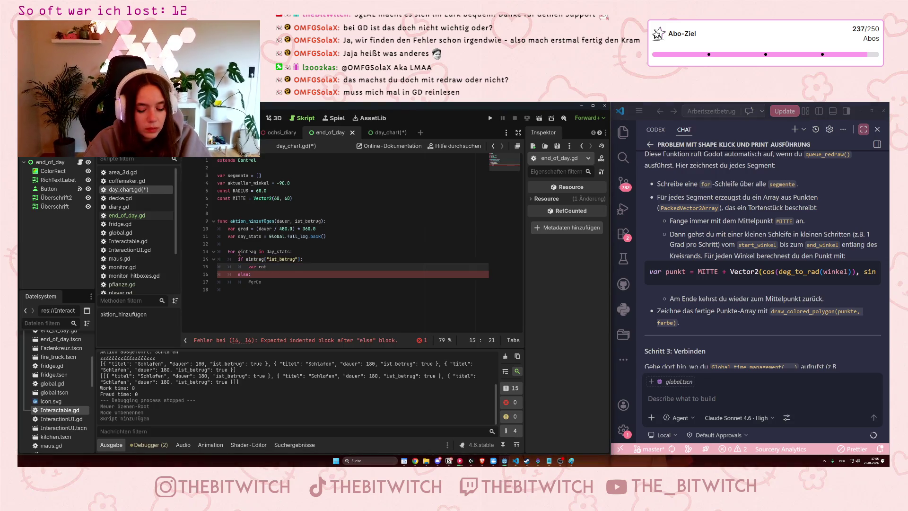
text(=)
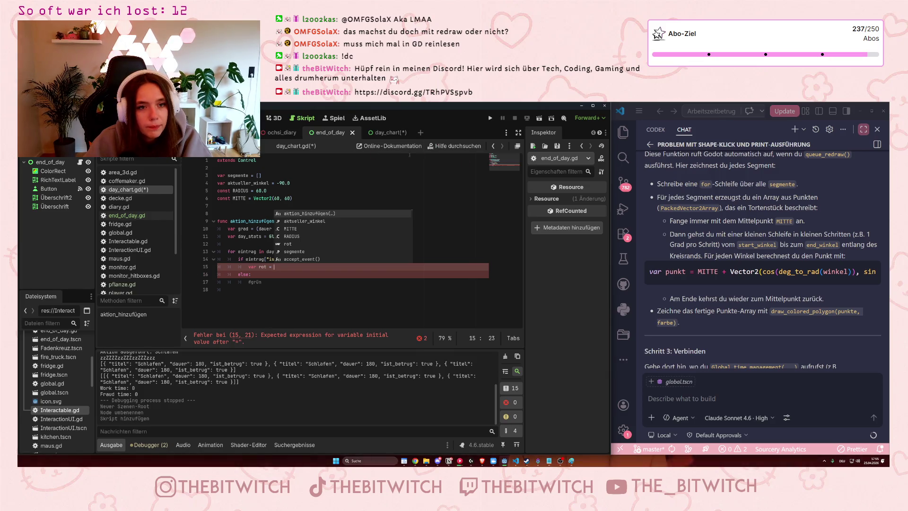
click(453, 146)
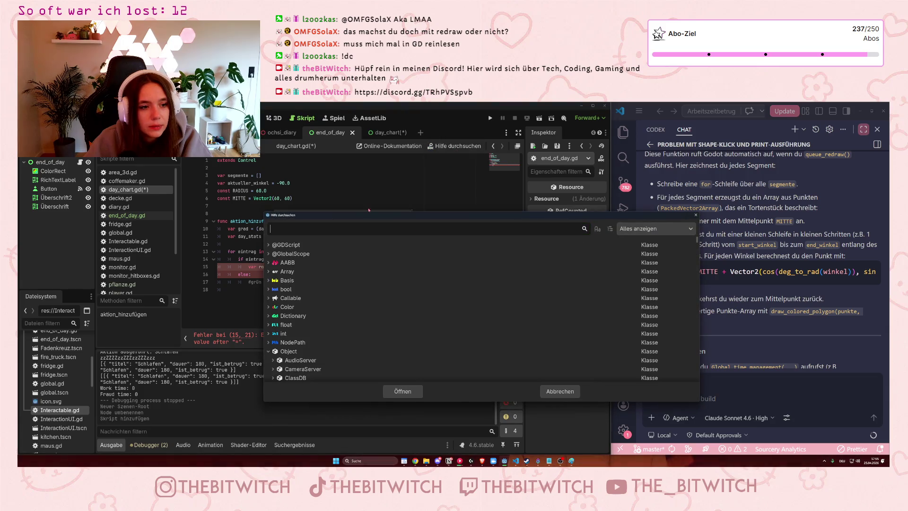
Search the help for 'color' and inspect the Color(float, float, float) constructor.
text(colour)
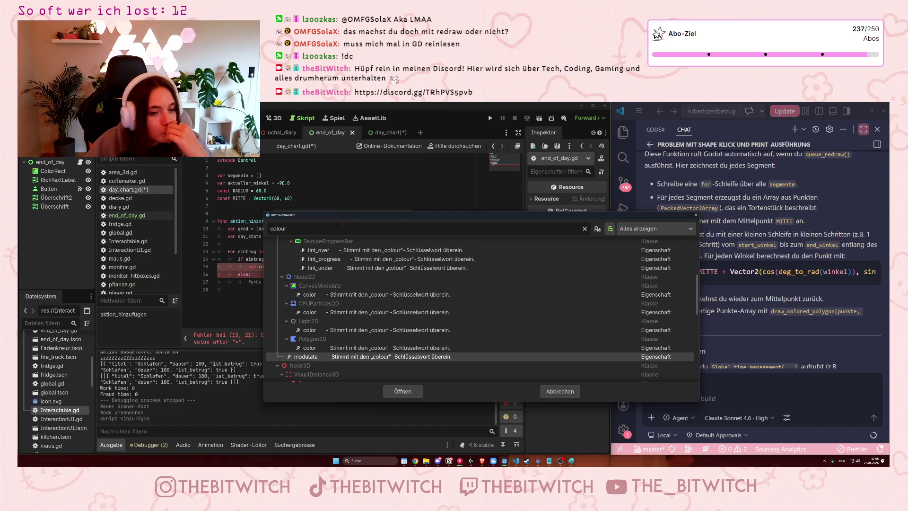
key(BackSpace)
key(BackSpace)
text(r)
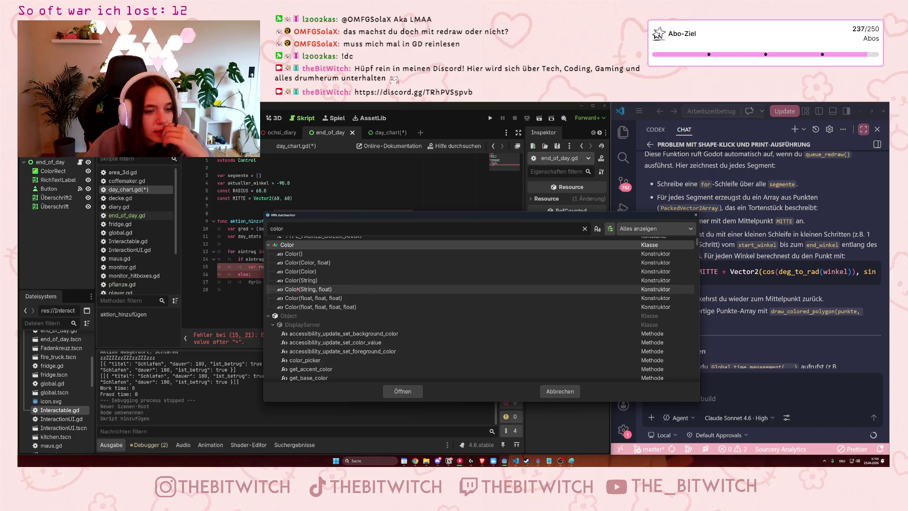
click(298, 299)
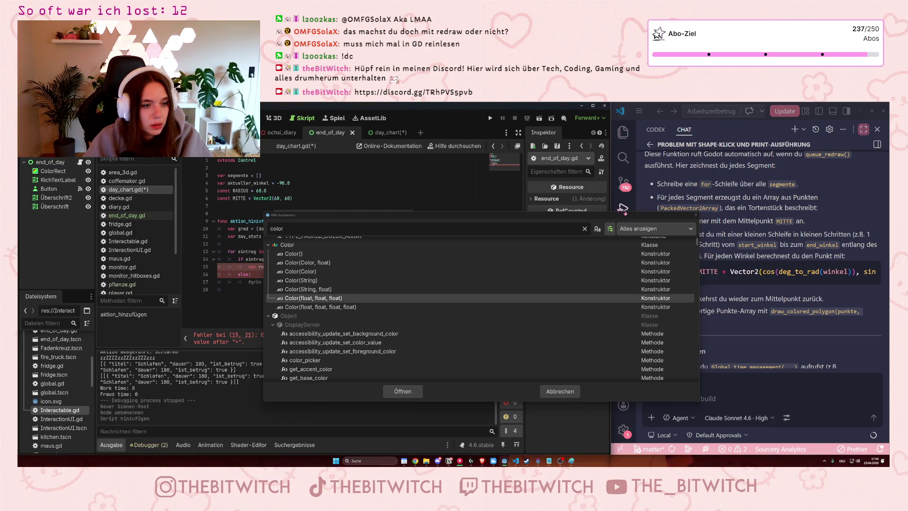
key(Escape)
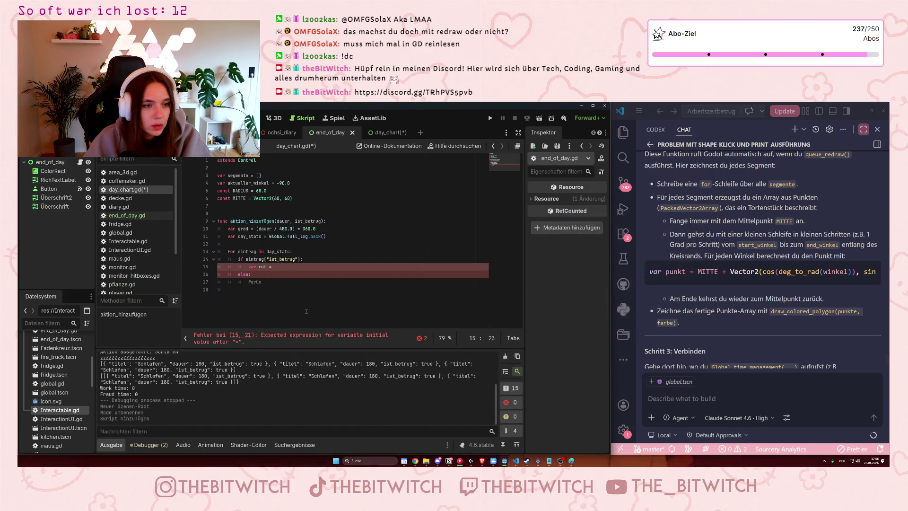
Complete line 15 as var rot = color(75,181,67).
text(color(75,181,67)
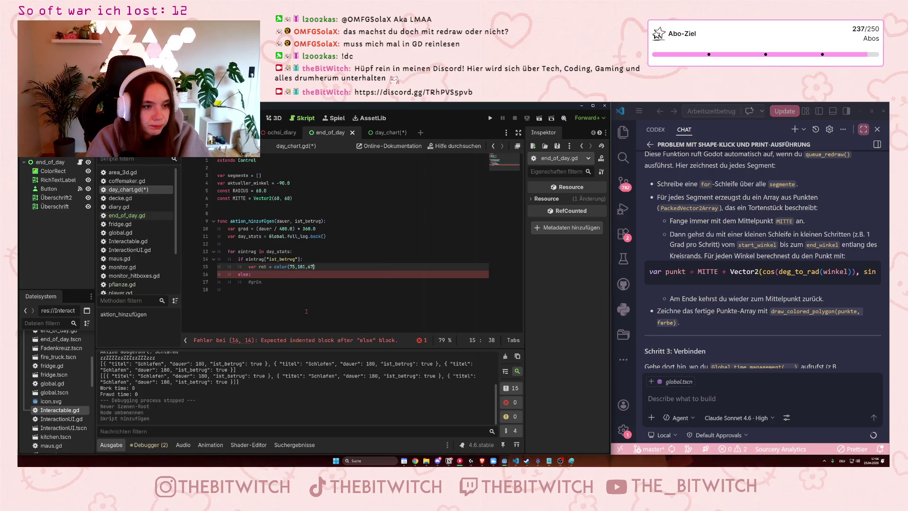
key(Up)
drag(260, 281, 248, 282)
mouse_move(316, 267)
mouse_down()
mouse_move(260, 267)
mouse_move(269, 267)
mouse_up()
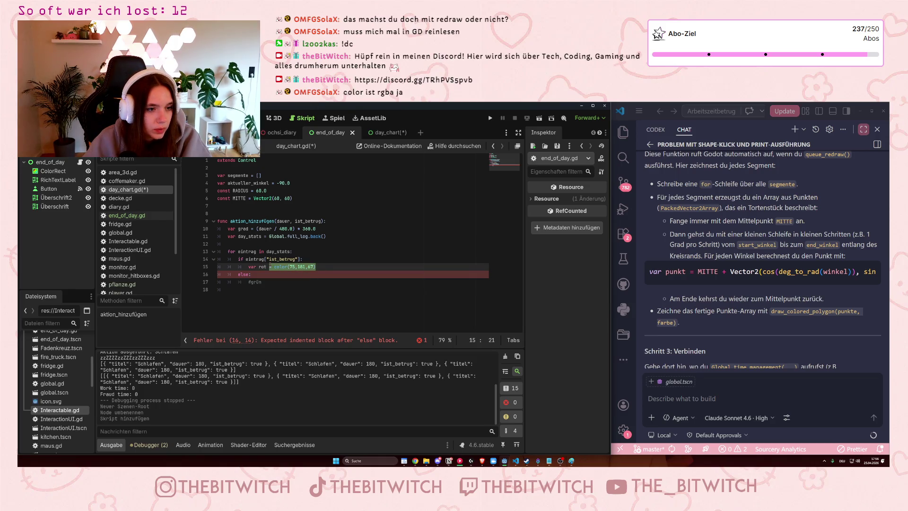
Turn the #grün comment on line 17 into var gruen = color(75,181,67), fixing typos.
click(249, 281)
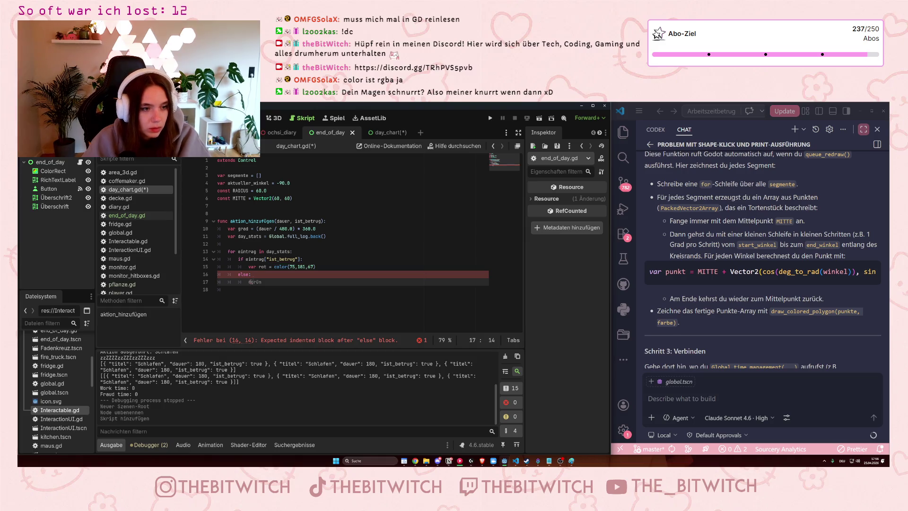
key(BackSpace)
text(var grue)
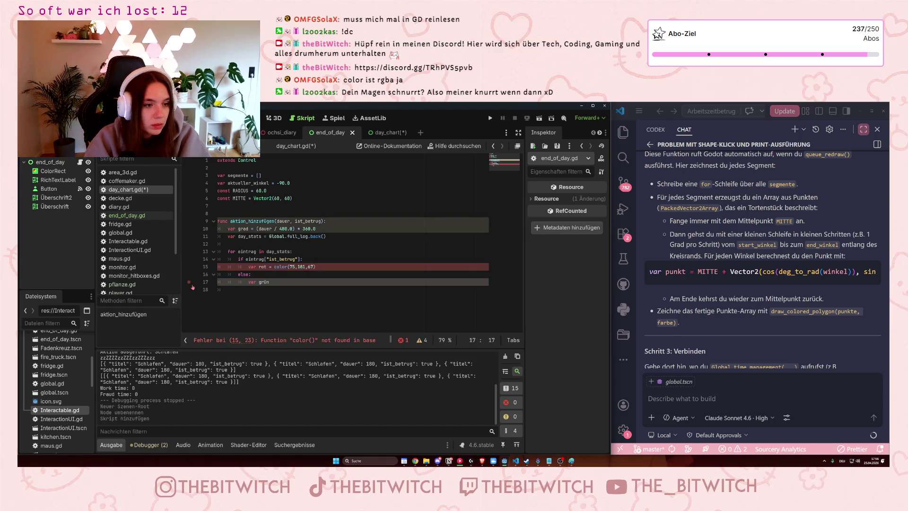
text(n)
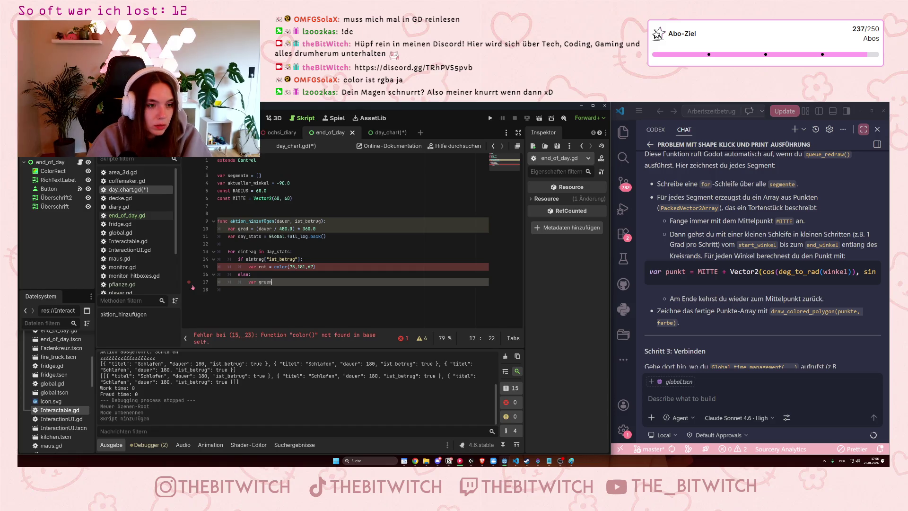
text( = )
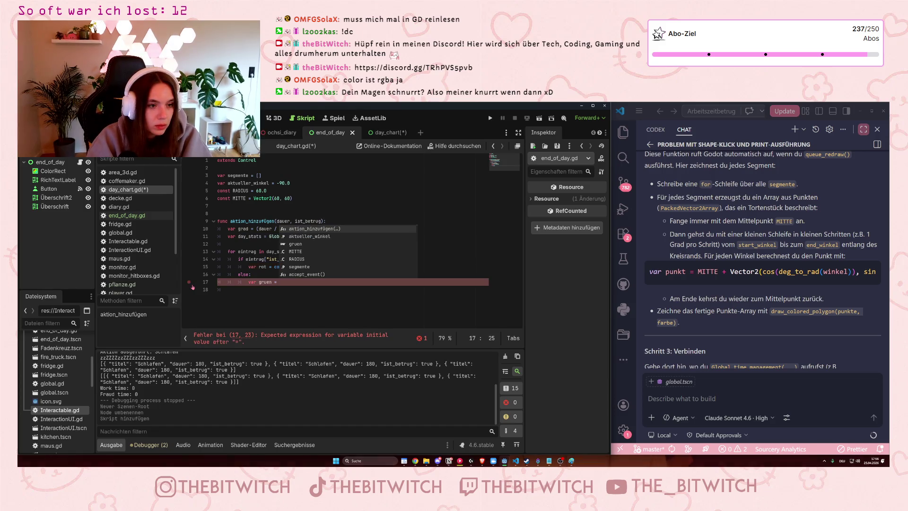
text(color(= color(75,181,67))
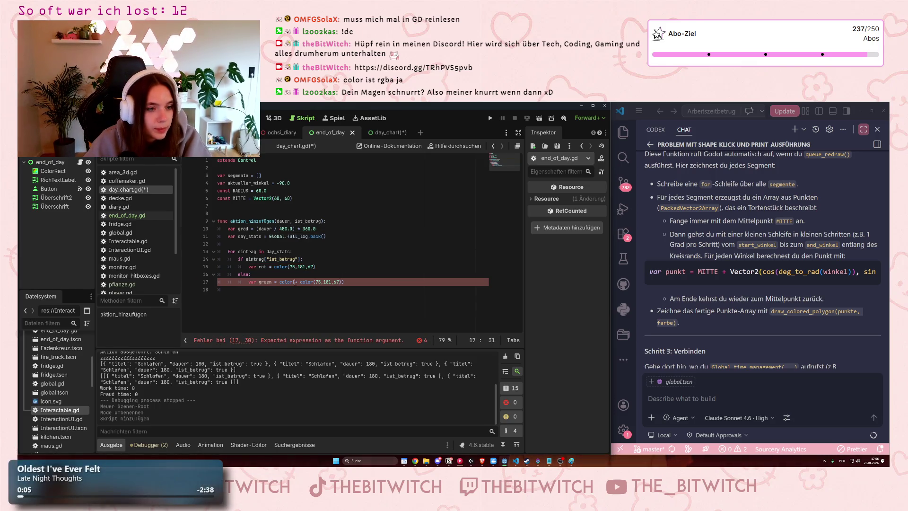
key(BackSpace)
key(BackSpace)
key(BackSpace)
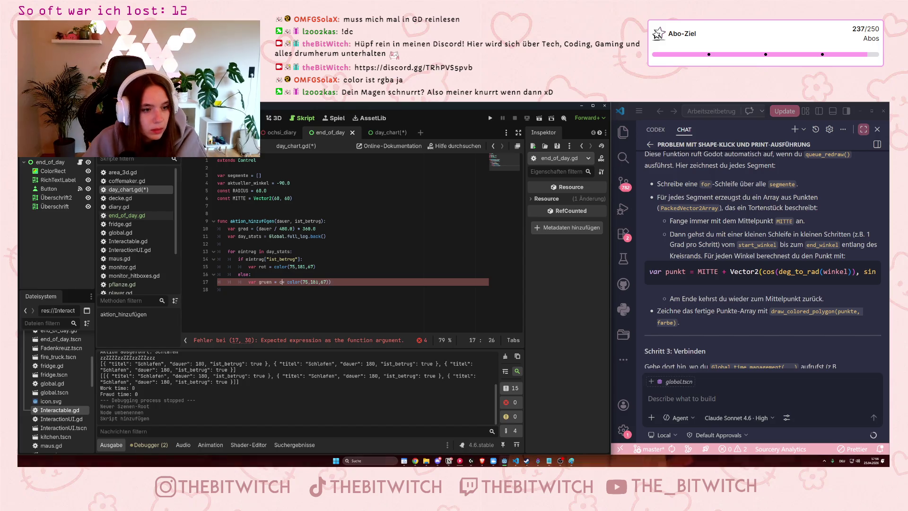
click(323, 283)
key(BackSpace)
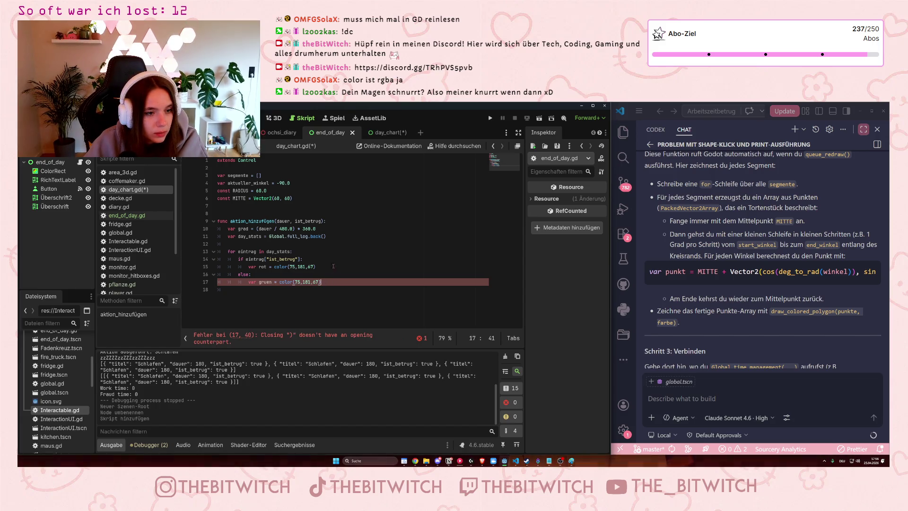
key(Up)
key(Up)
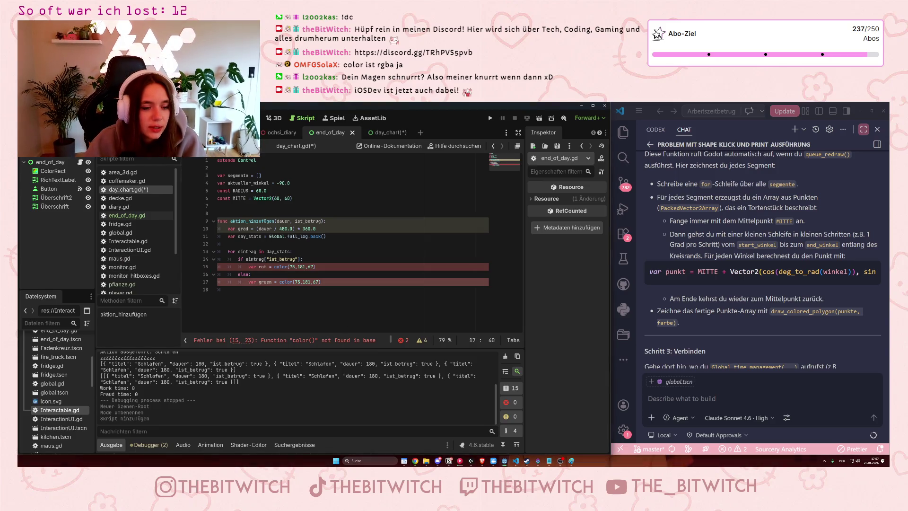
Check the help again, then capitalise line 17's call to Color(75,181,67).
click(455, 146)
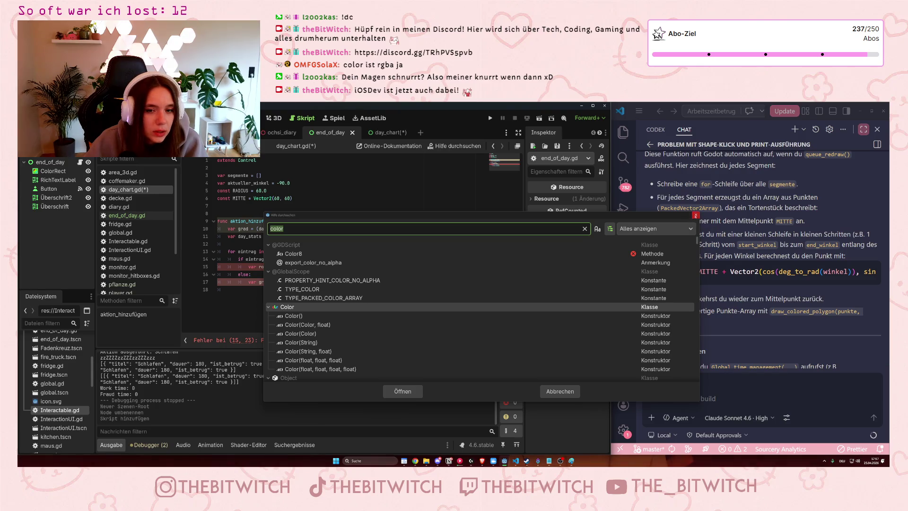
click(695, 214)
click(286, 282)
key(BackSpace)
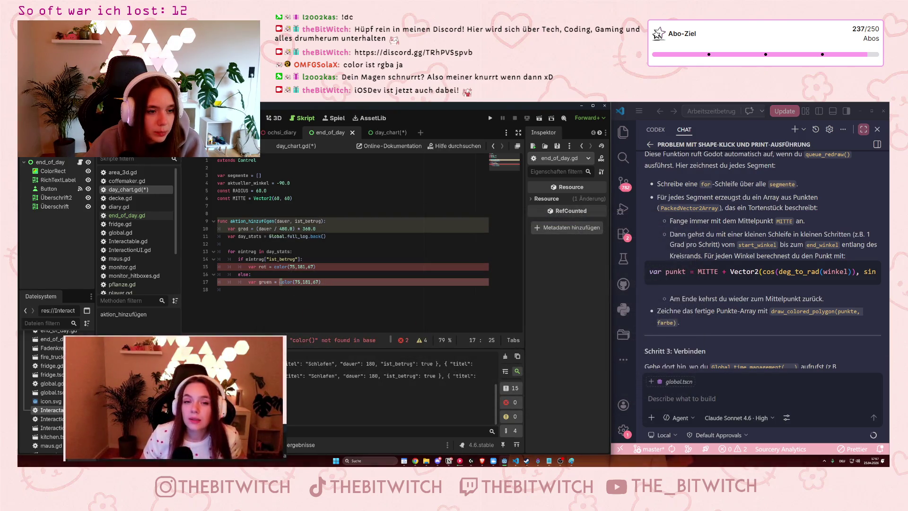
text(C)
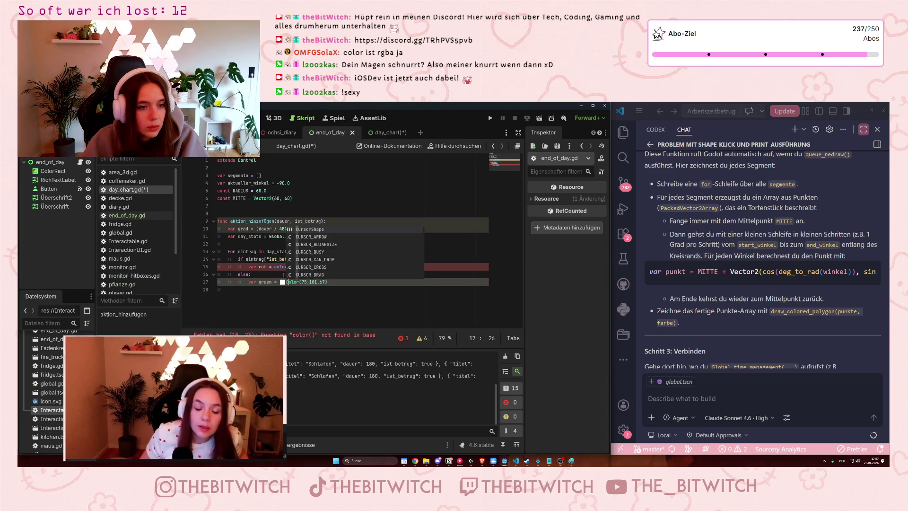
Capitalise line 15's call so rot uses Color(75,181,67).
click(277, 266)
key(BackSpace)
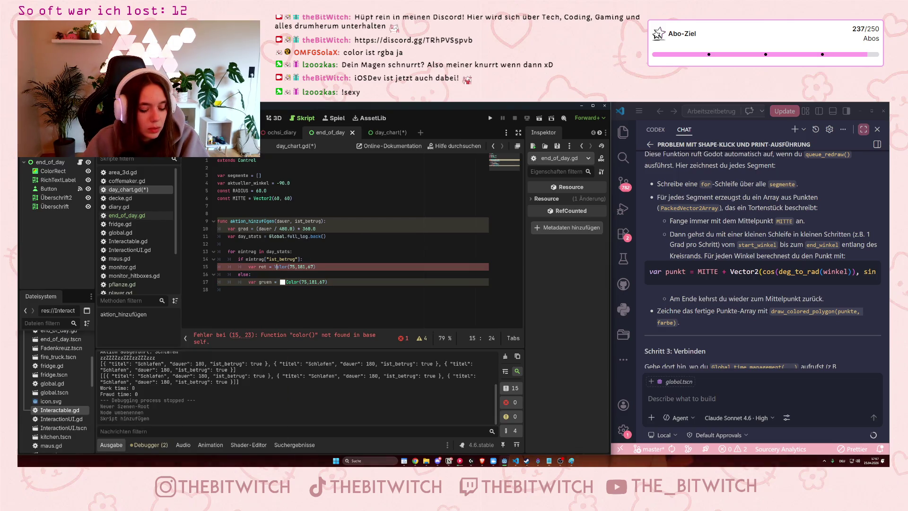
text(VC)
key(Left)
key(BackSpace)
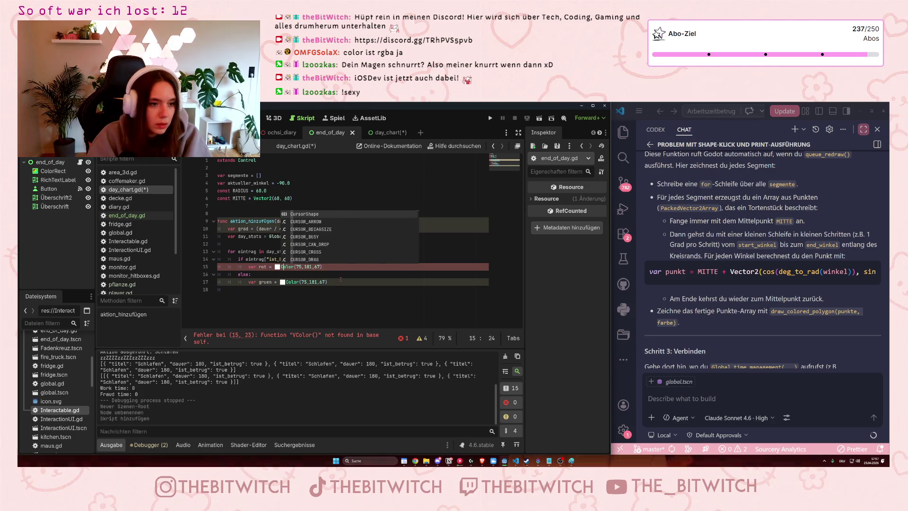
Use the colour picker to set gruen to Color(74.659, 180.984, 67.256, 1.0).
click(254, 282)
click(277, 267)
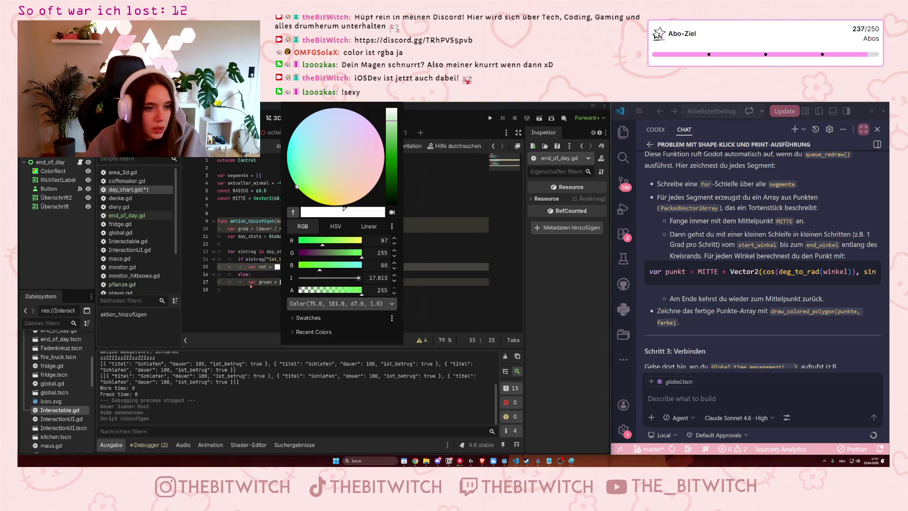
key(Escape)
click(282, 282)
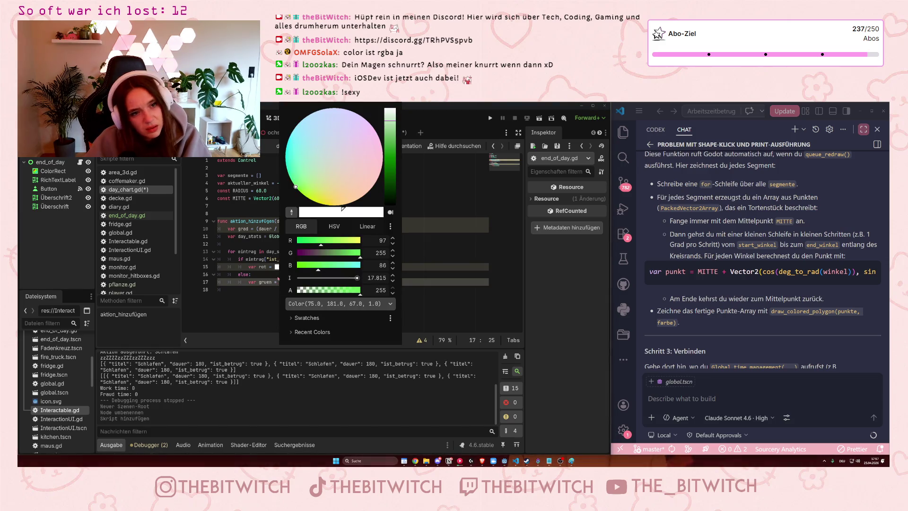
click(357, 278)
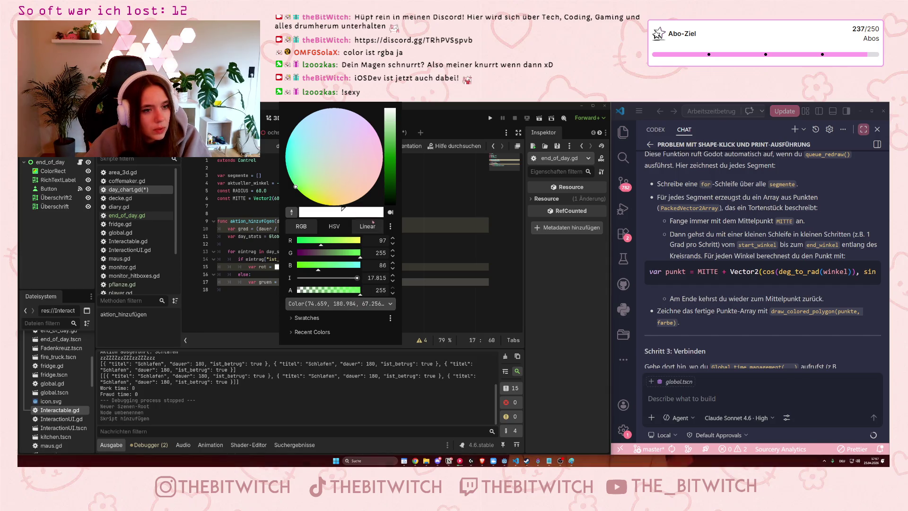
click(258, 298)
click(283, 282)
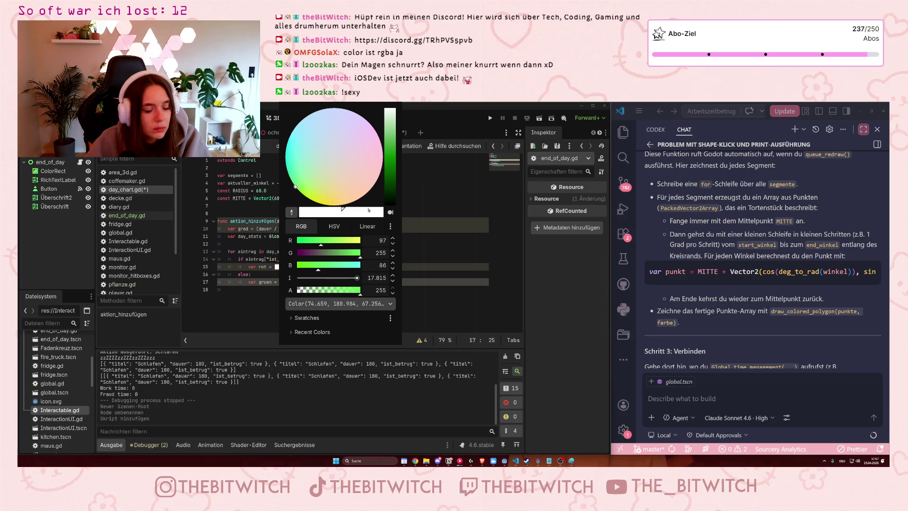
click(253, 281)
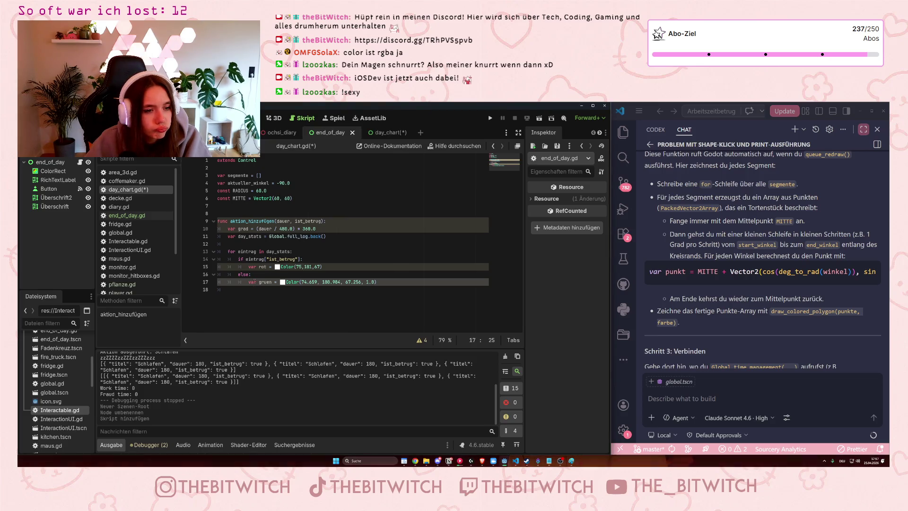
Round line 17's gruen colour to whole numbers, removing the decimals and 1.0 alpha.
double_click(308, 282)
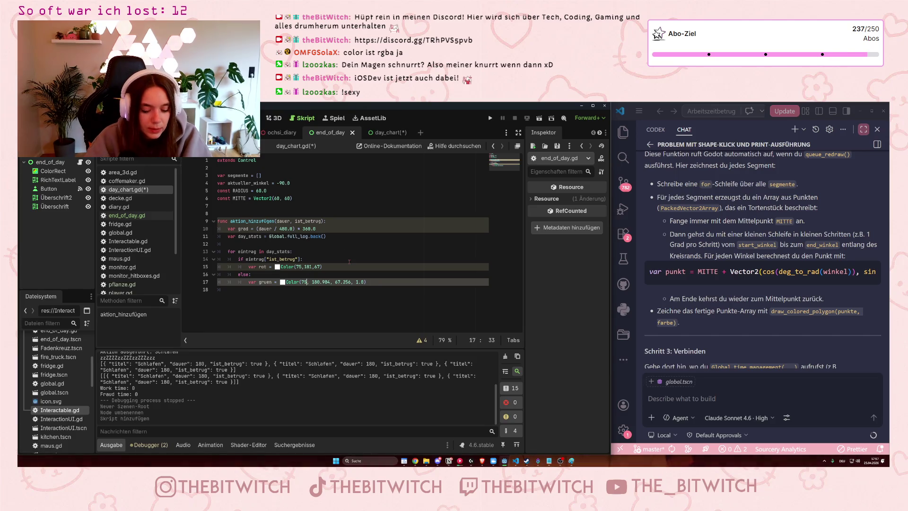
text(5)
click(315, 281)
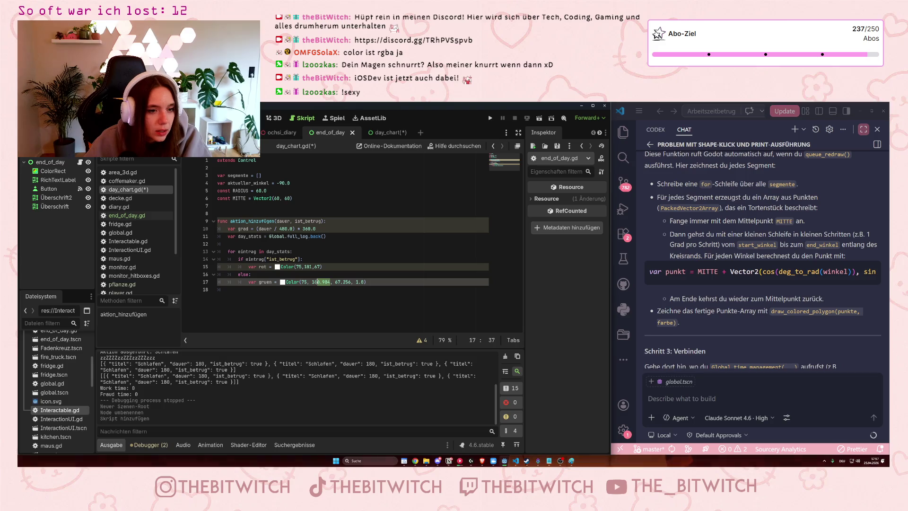
text(1)
mouse_move(340, 281)
mouse_down()
mouse_move(330, 282)
mouse_move(355, 282)
mouse_move(330, 282)
mouse_up()
key(BackSpace)
click(227, 290)
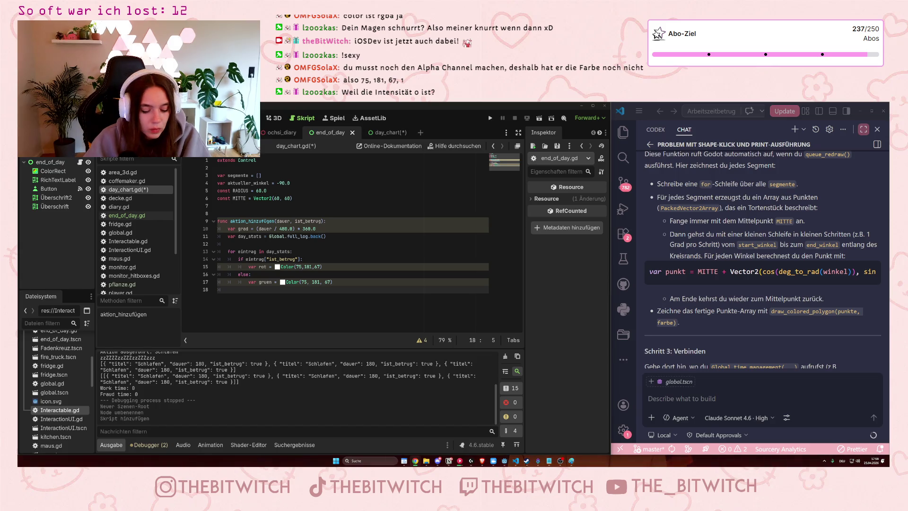
Change the rot colour's RGB values to 161,21,23 and save day_chart.gd.
drag(296, 267, 312, 266)
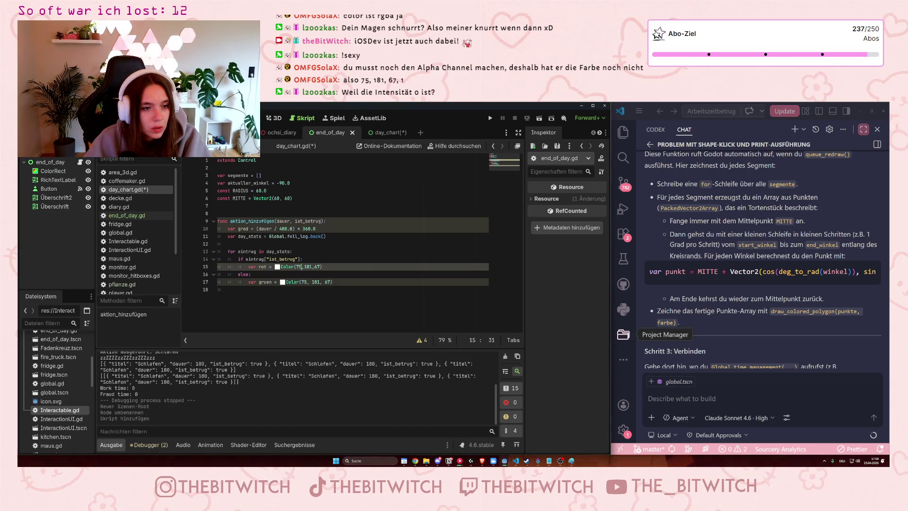
text(161,21,23)
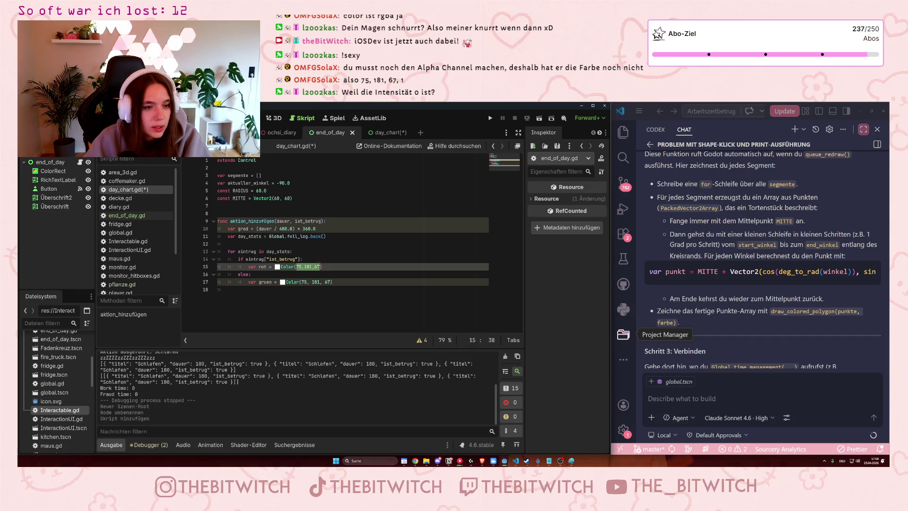
click(352, 259)
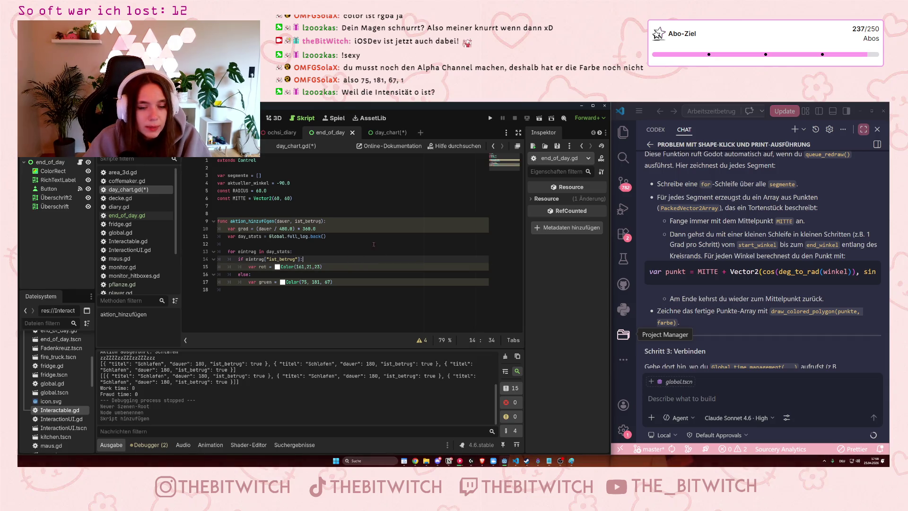
key(ctrl+s)
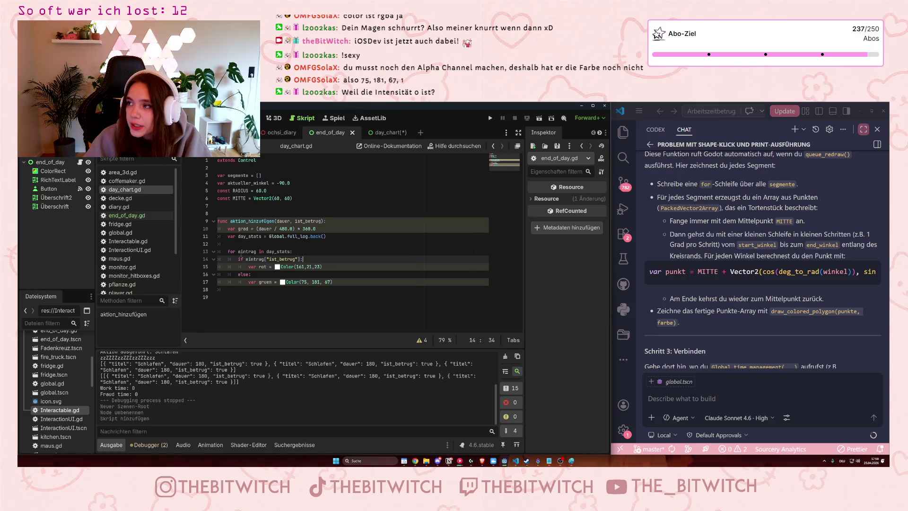
Add an alpha of 1 to both the rot and gruen Color values.
click(322, 267)
text(, 1)
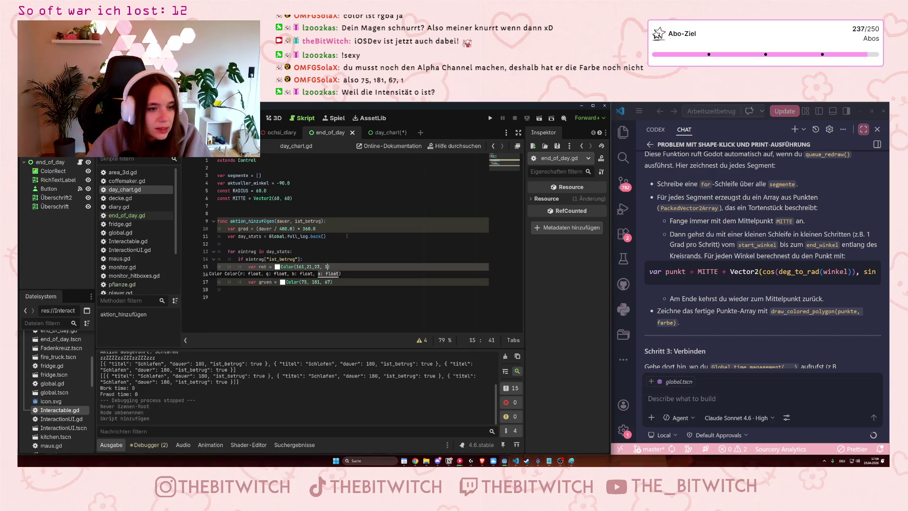
key(Down)
key(Down)
key(End)
key(Left)
text(, 1)
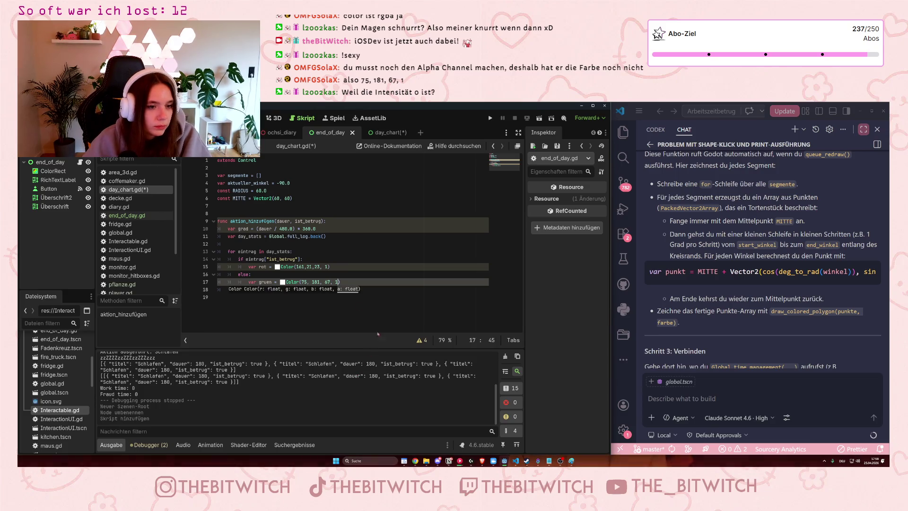
click(356, 259)
click(341, 297)
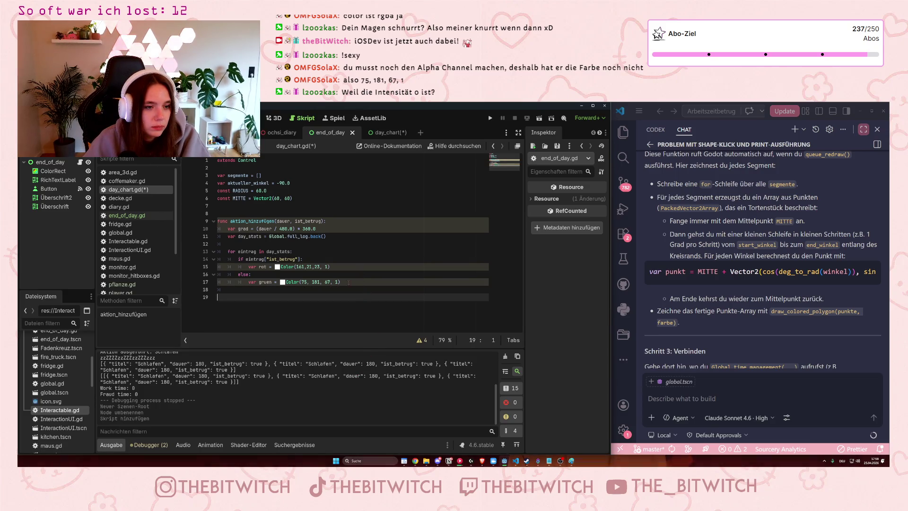
click(339, 281)
key(Left)
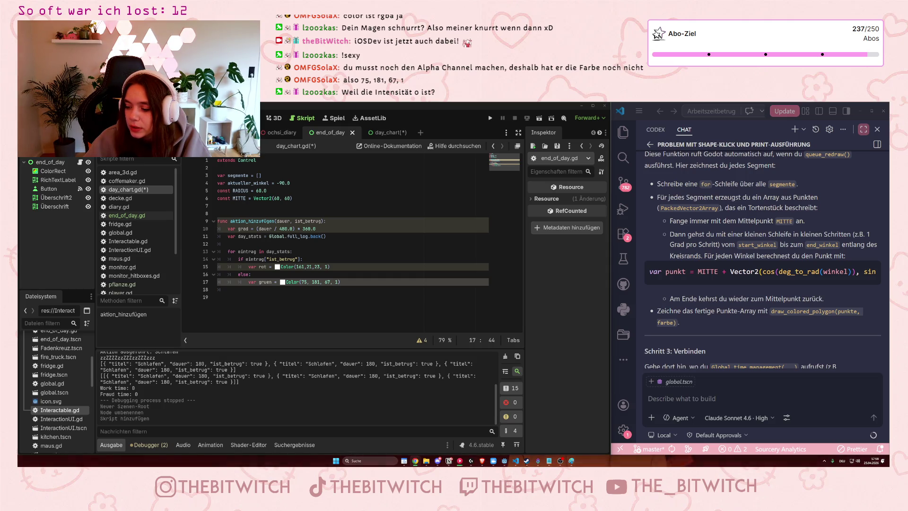
click(314, 266)
click(277, 267)
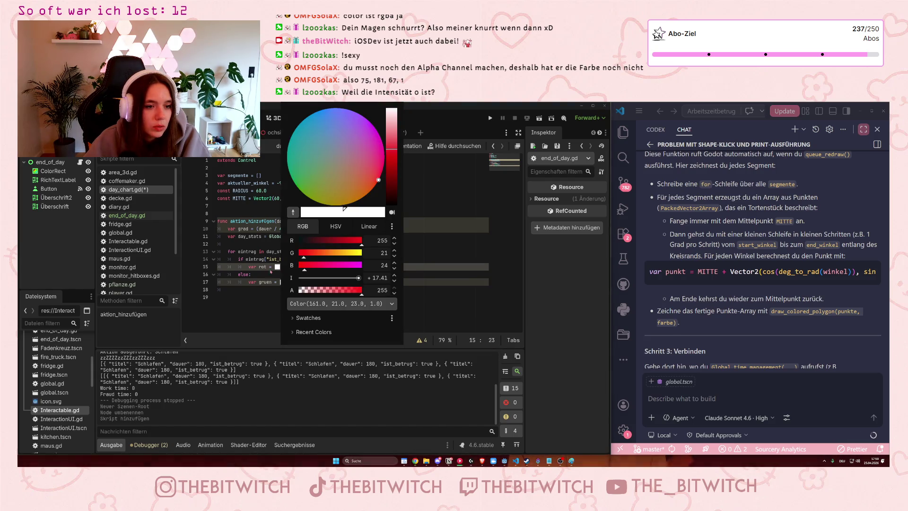
click(252, 281)
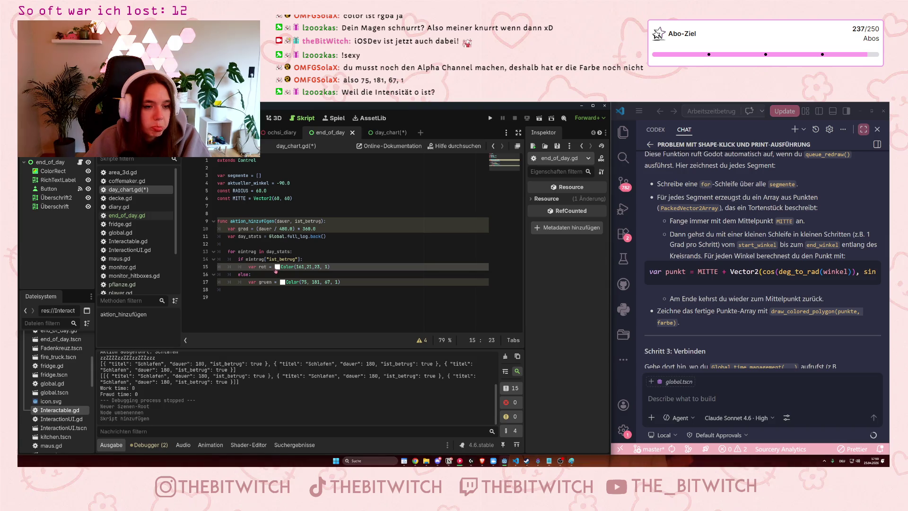
click(350, 272)
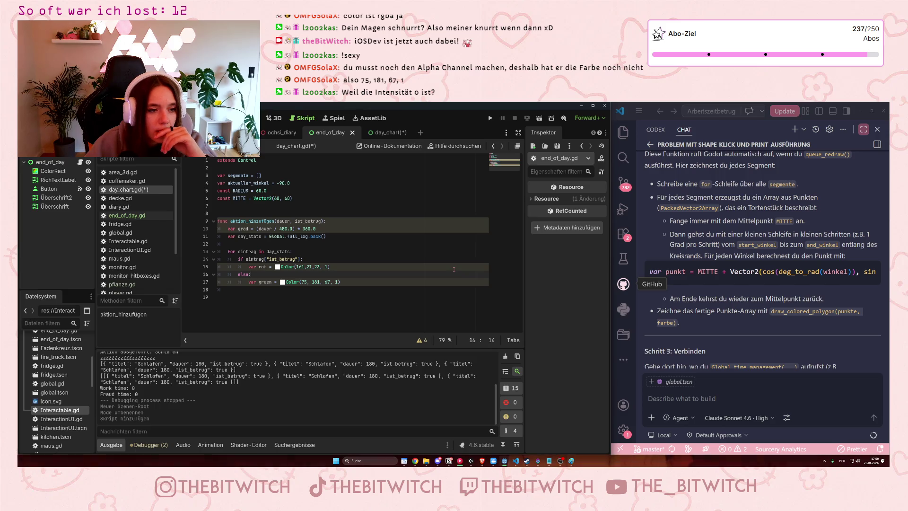
Rename the rot variable on line 15 and the gruen variable on line 17 to farbe.
click(267, 267)
double_click(263, 267)
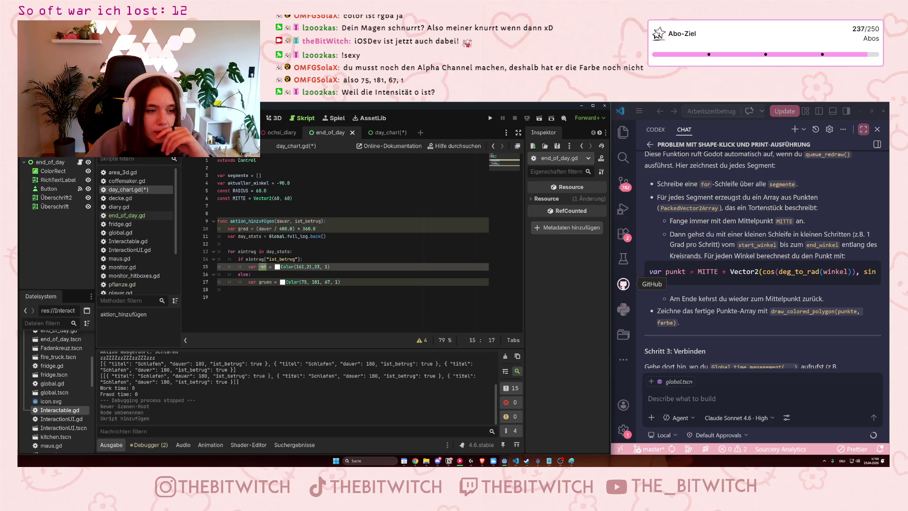
text(farbe)
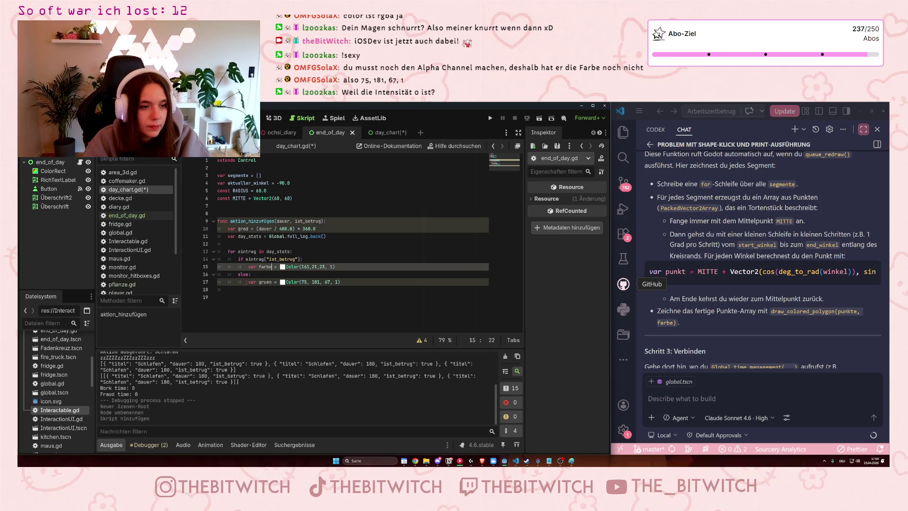
click(271, 282)
double_click(268, 282)
text(f)
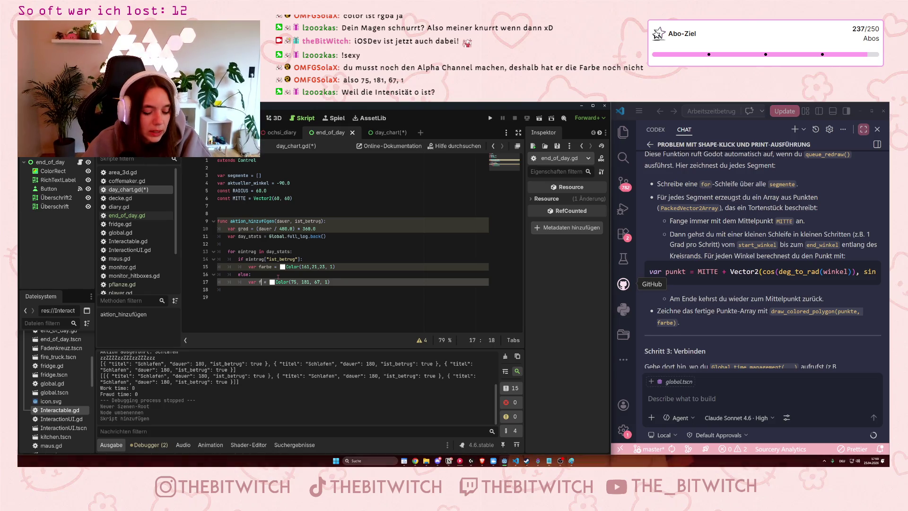
text(arbe)
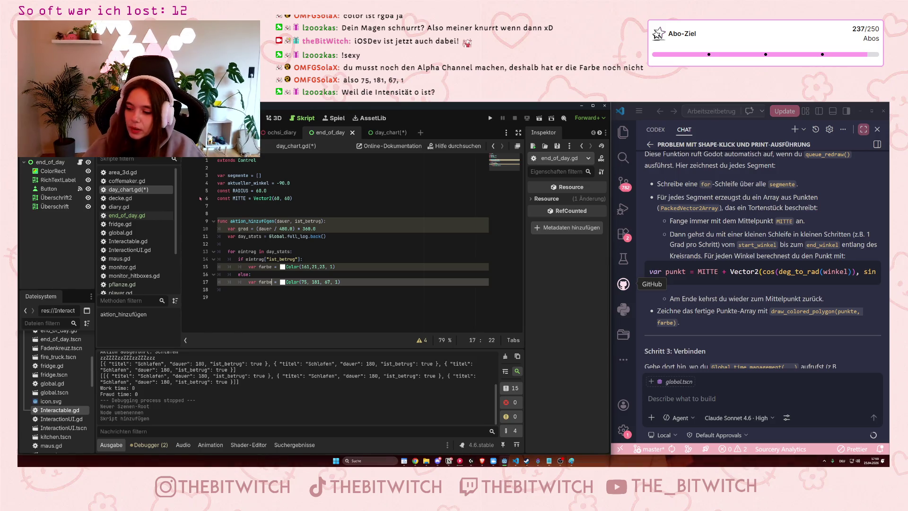
click(335, 291)
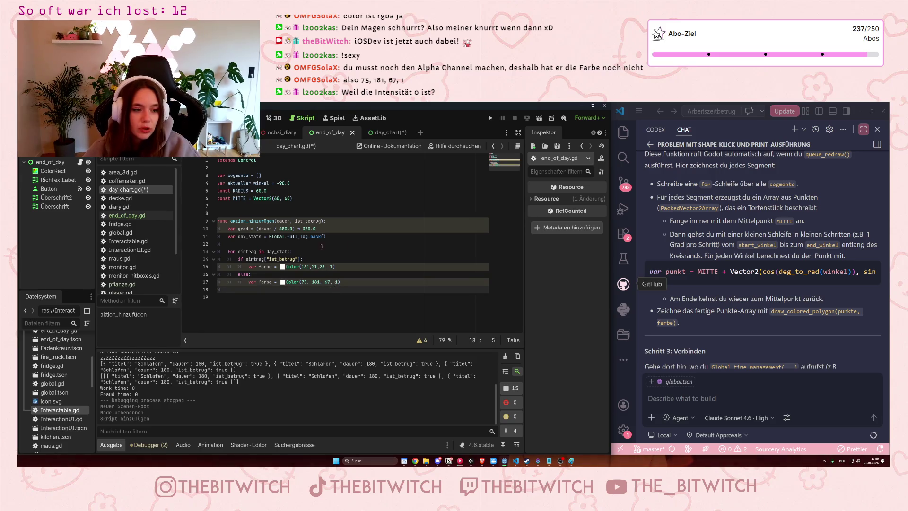
scroll(737, 214, up, 1)
scroll(737, 214, up, 3)
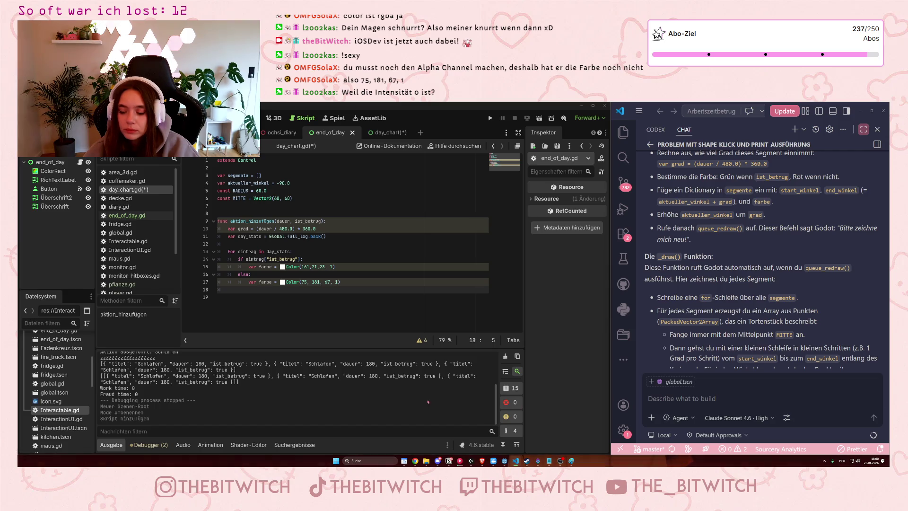
click(266, 292)
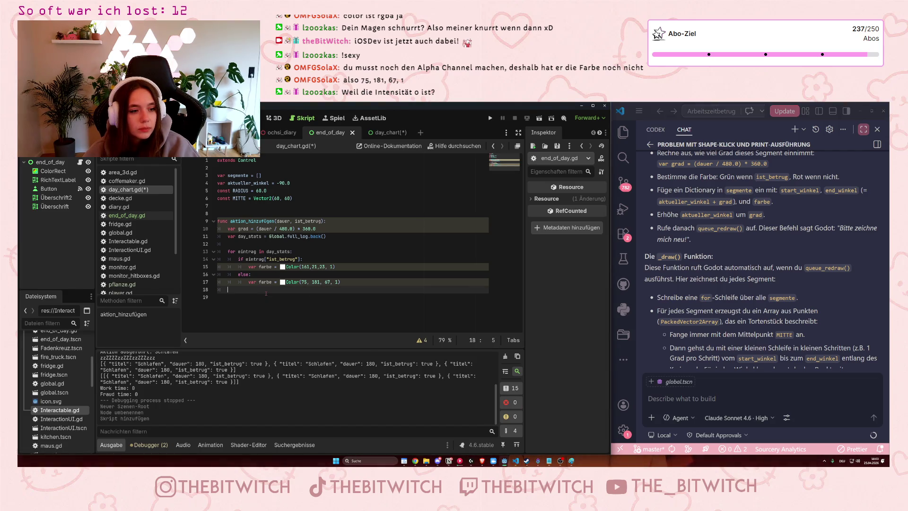
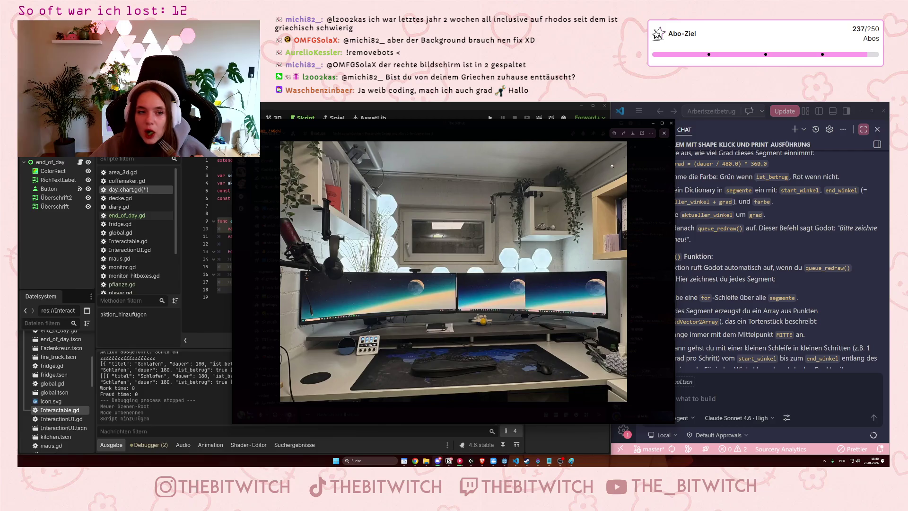
Close the Discord desk photo viewer to reveal the day_chart.gd aktion_hinzufuegen code.
click(664, 133)
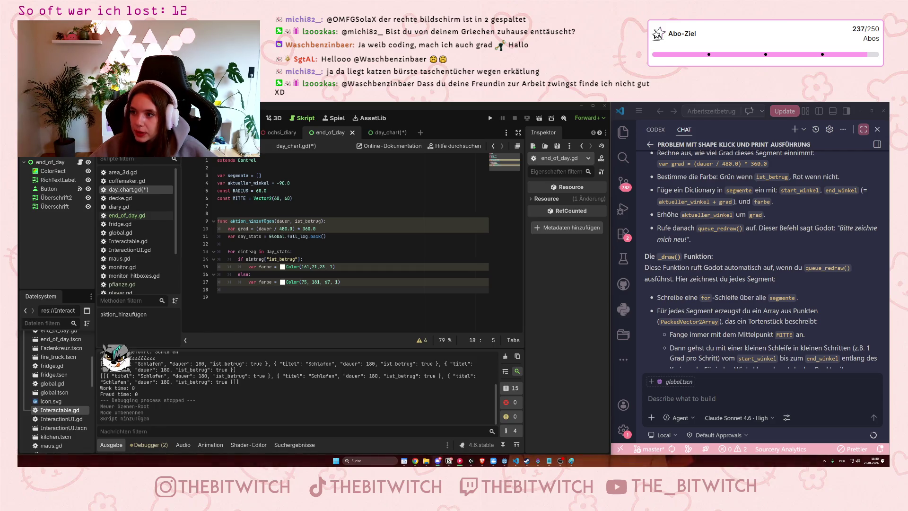
Centre the desk photo popout over the editor, enlarge it, and nudge it into place.
drag(810, 120, 402, 158)
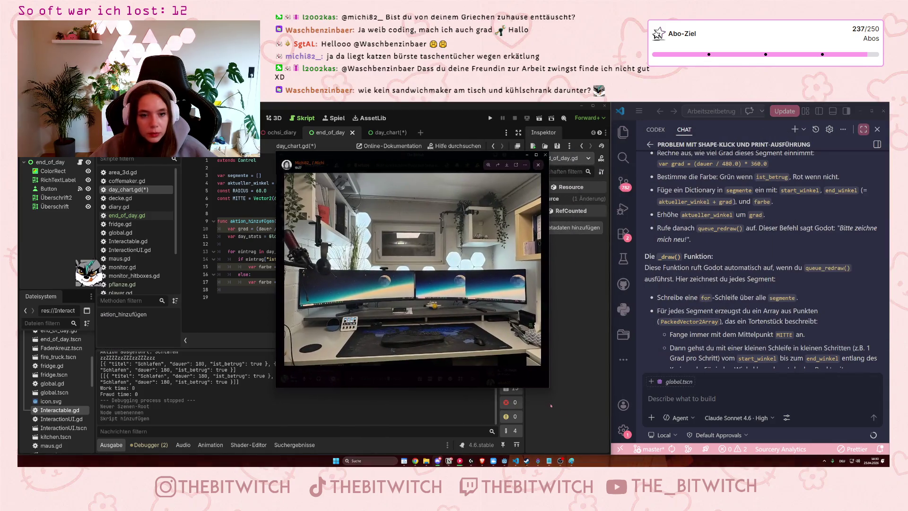
drag(548, 386, 737, 439)
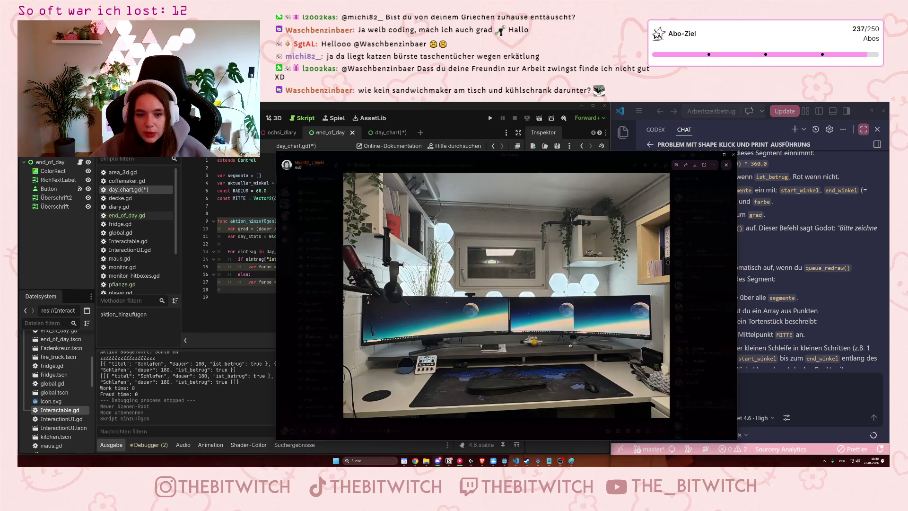
key(ctrl)
key(ctrl)
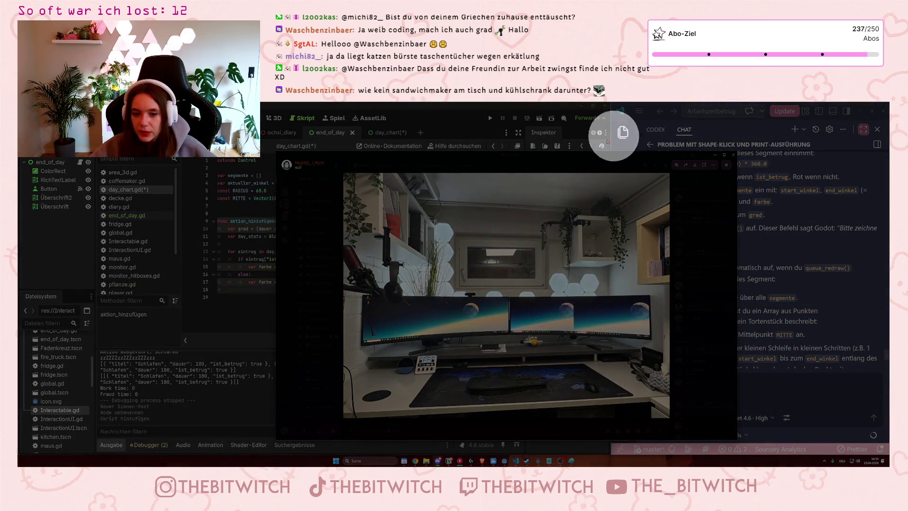
drag(601, 156, 595, 149)
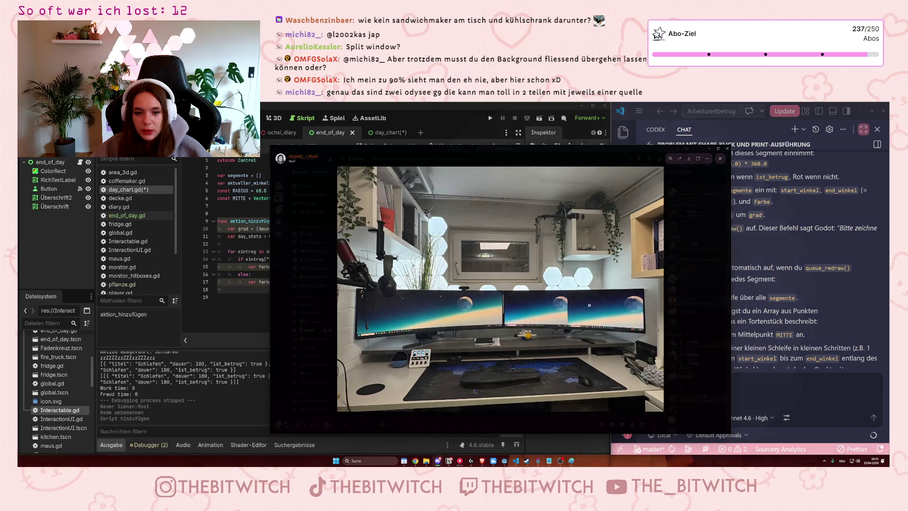
Push the desk photo viewer off to the right screen edge, uncovering day_chart.gd.
key(ctrl)
key(ctrl)
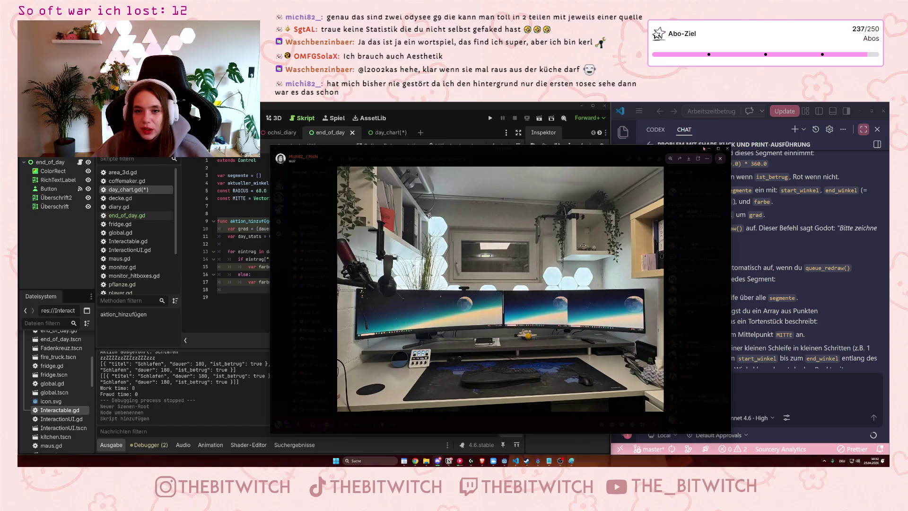
drag(355, 158, 907, 159)
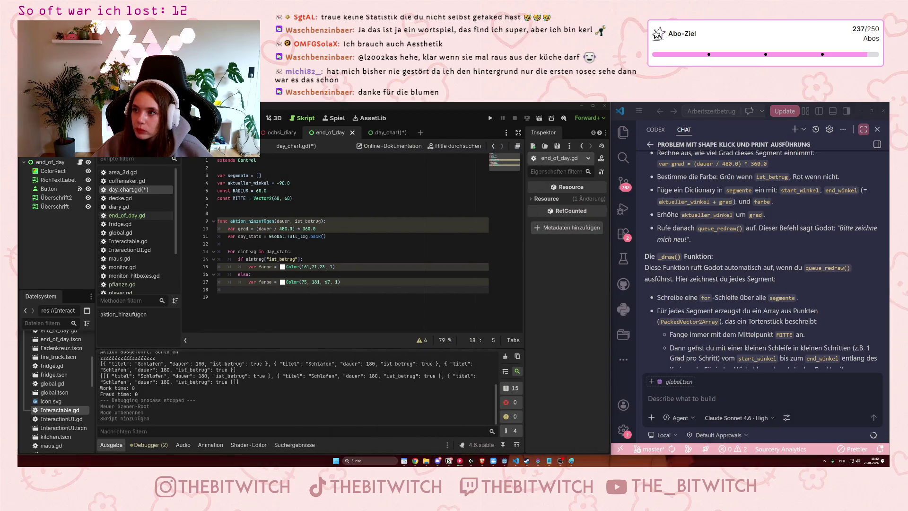